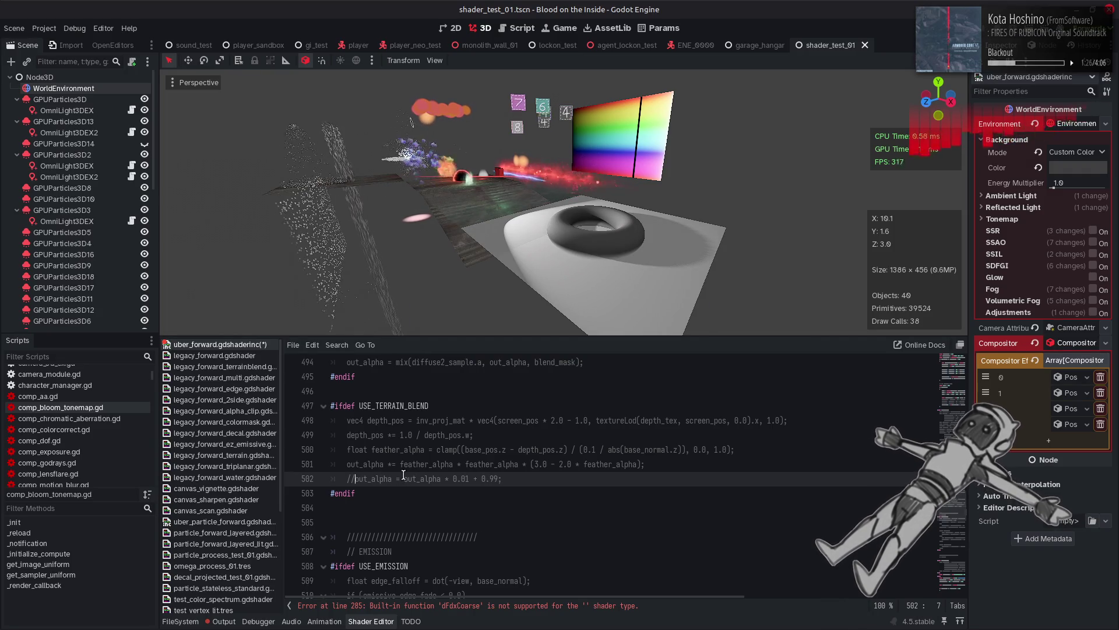
Save the include and open legacy_forward_terrainblend.gdshader, briefly deleting then restoring depth_draw_always.
key(ctrl+s)
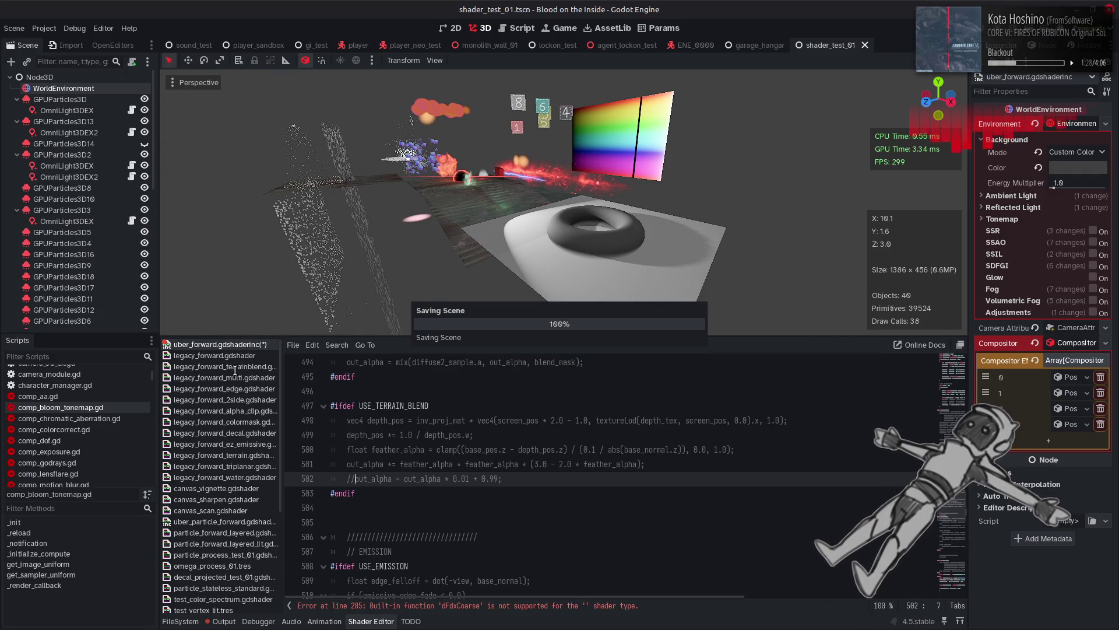
click(231, 367)
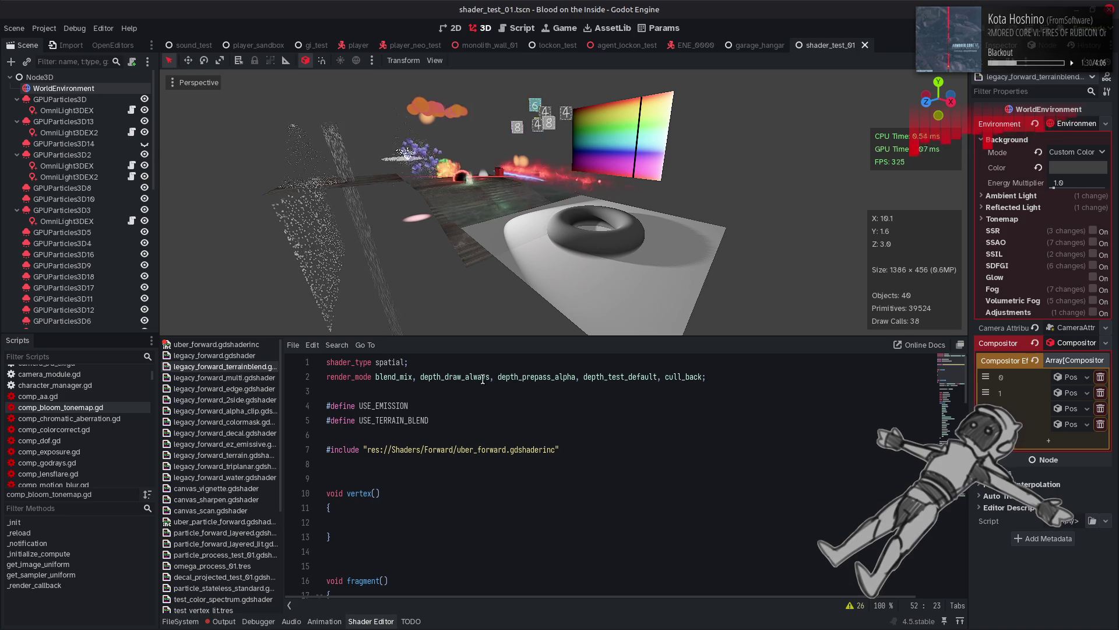
drag(497, 376, 420, 378)
key(BackSpace)
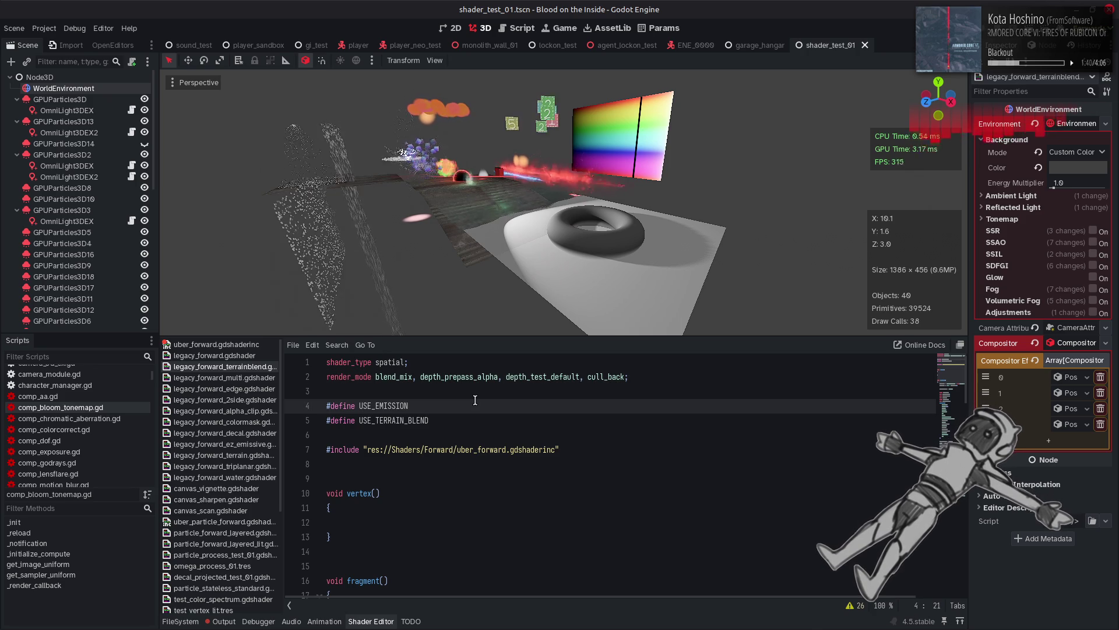
key(ctrl+z)
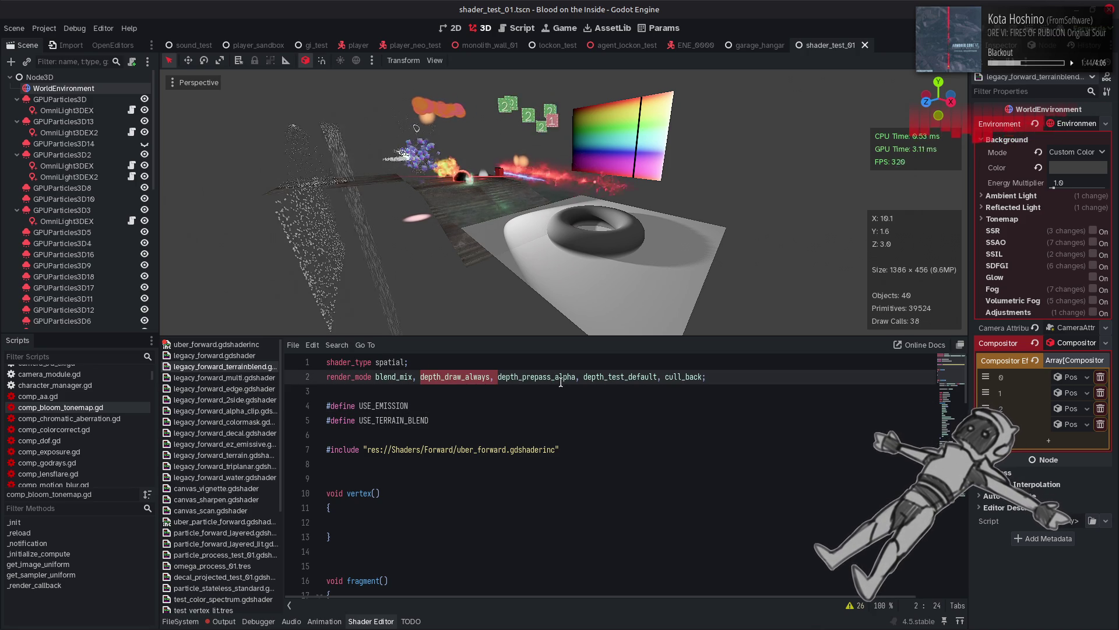
Remove depth_test_default and depth_prepass_alpha, leaving render_mode blend_mix, depth_draw_always, cull_back.
double_click(598, 377)
key(BackSpace)
key(BackSpace)
key(Delete)
key(BackSpace)
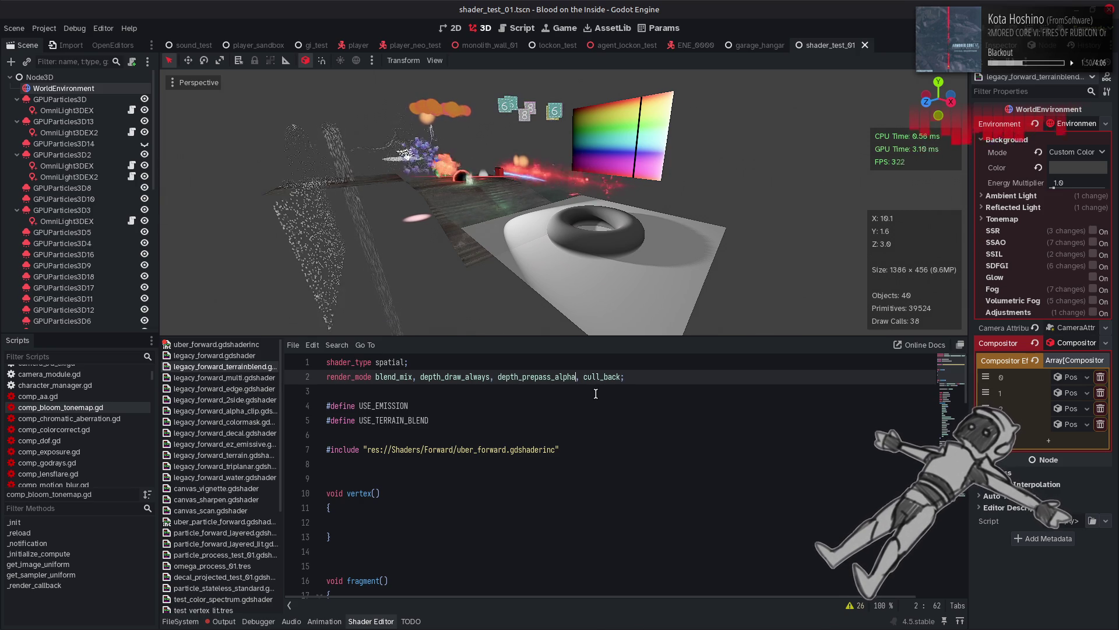
click(512, 369)
key(Down)
key(End)
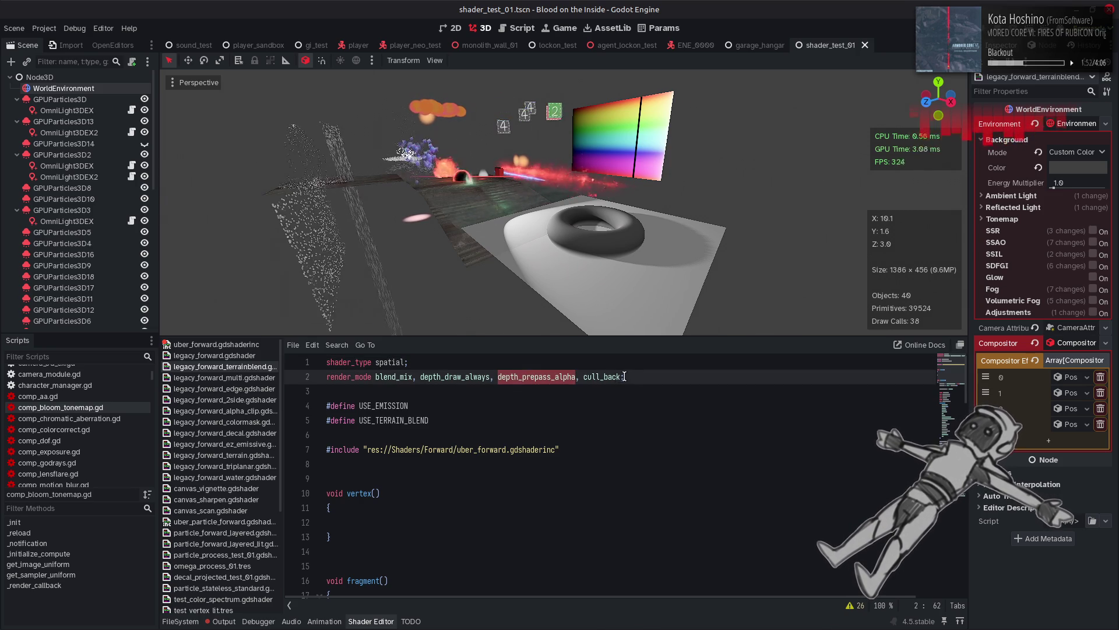
key(Left)
key(ctrl+z)
key(ctrl+z)
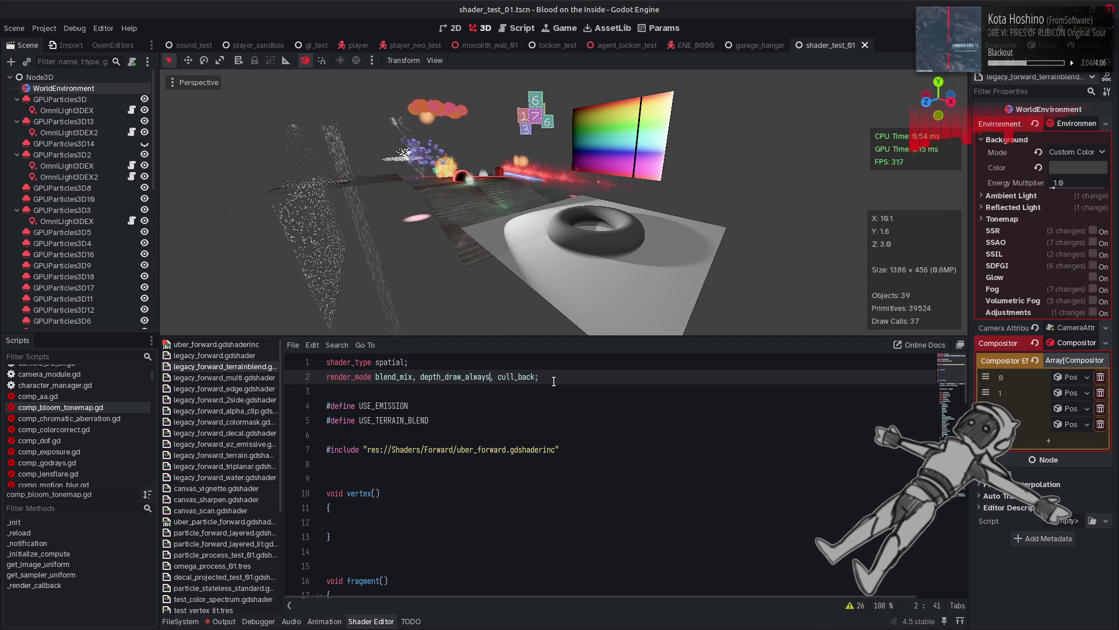
Append depth_prepass_alpha and alpha_to_coverage (from autocomplete) to the render_mode line.
text(, depth_prepass_alpha)
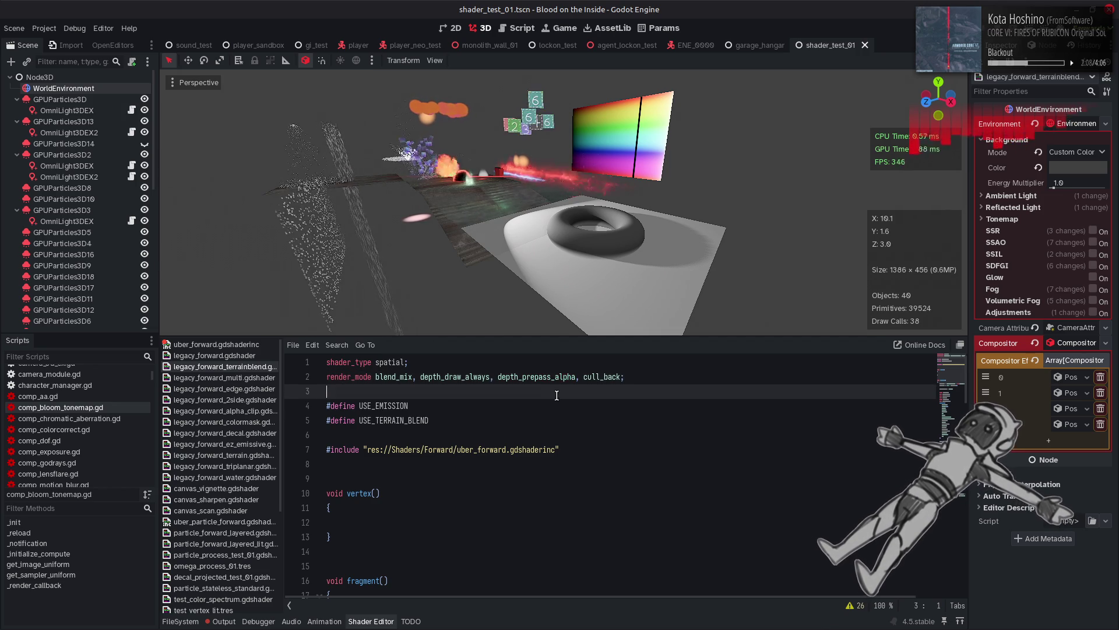
text(, al)
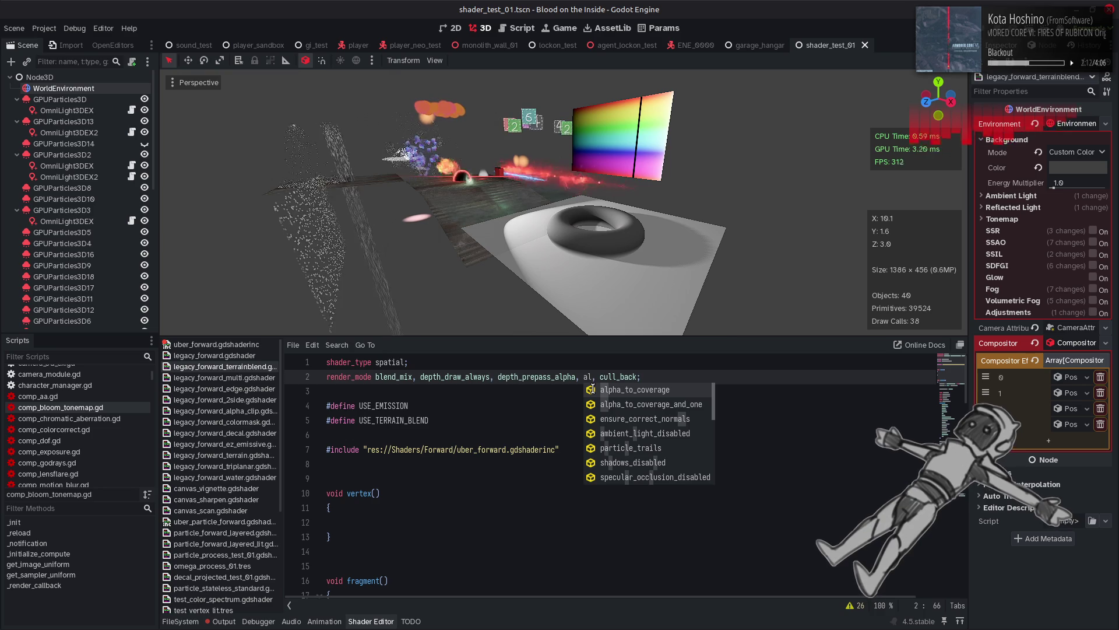
key(Up)
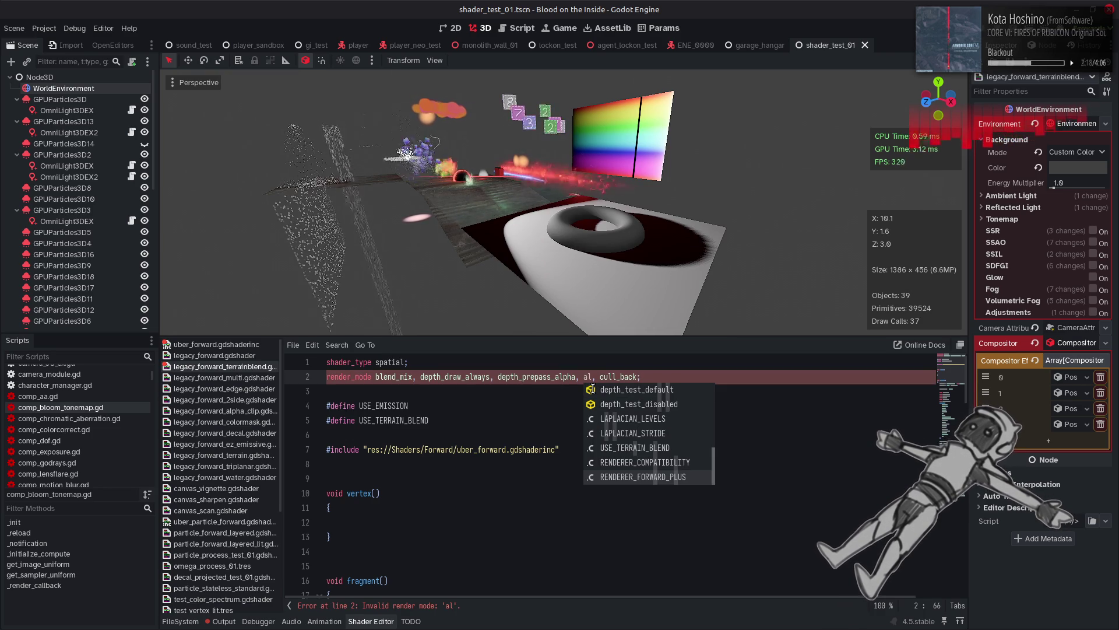
key(Up)
key(Up)
key(Up)
key(Up)
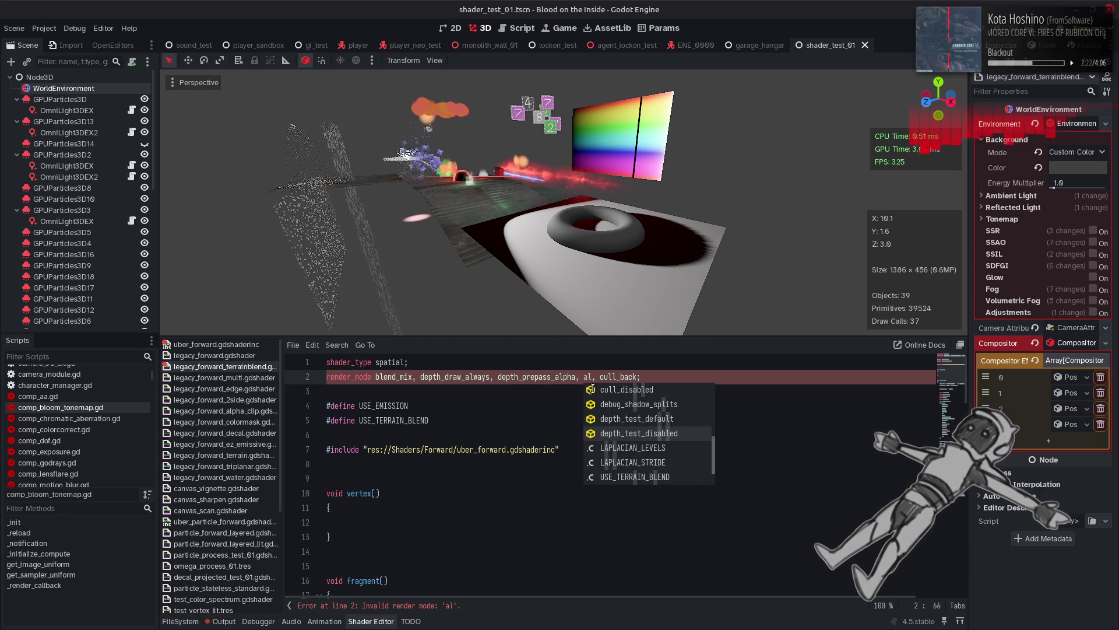
key(Up)
key(Up)
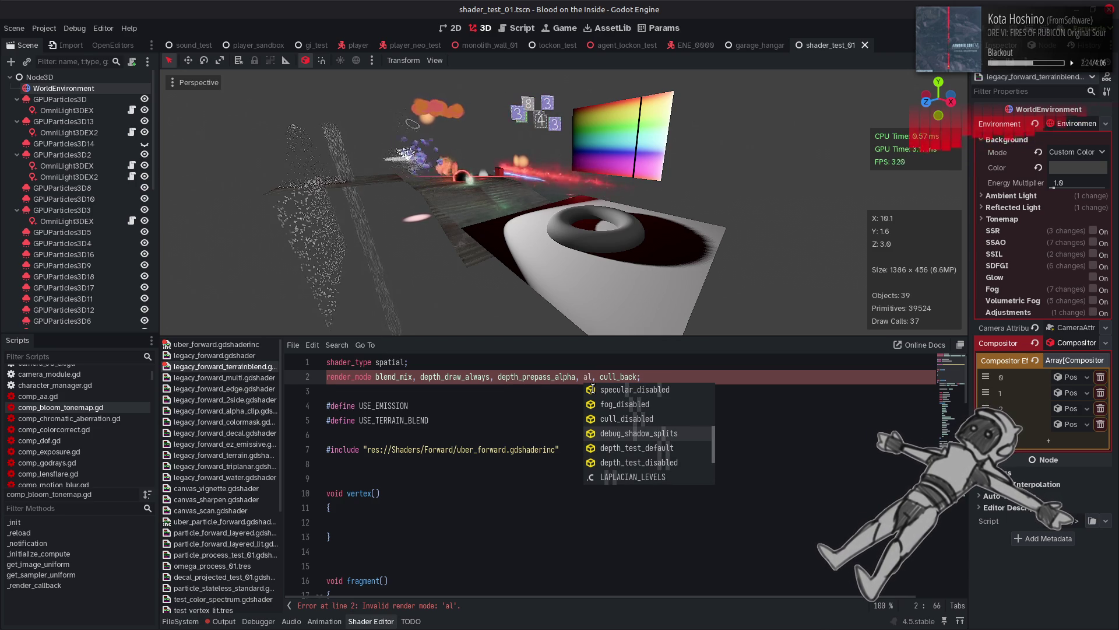
key(Up)
key(Up)
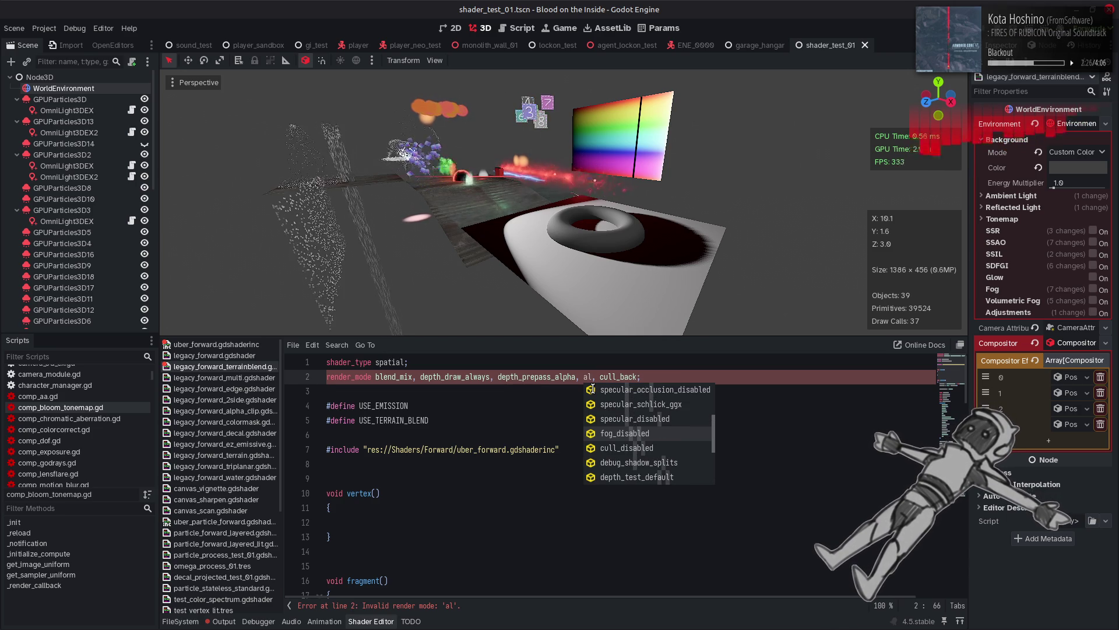
key(Up)
key(Up)
key(Up)
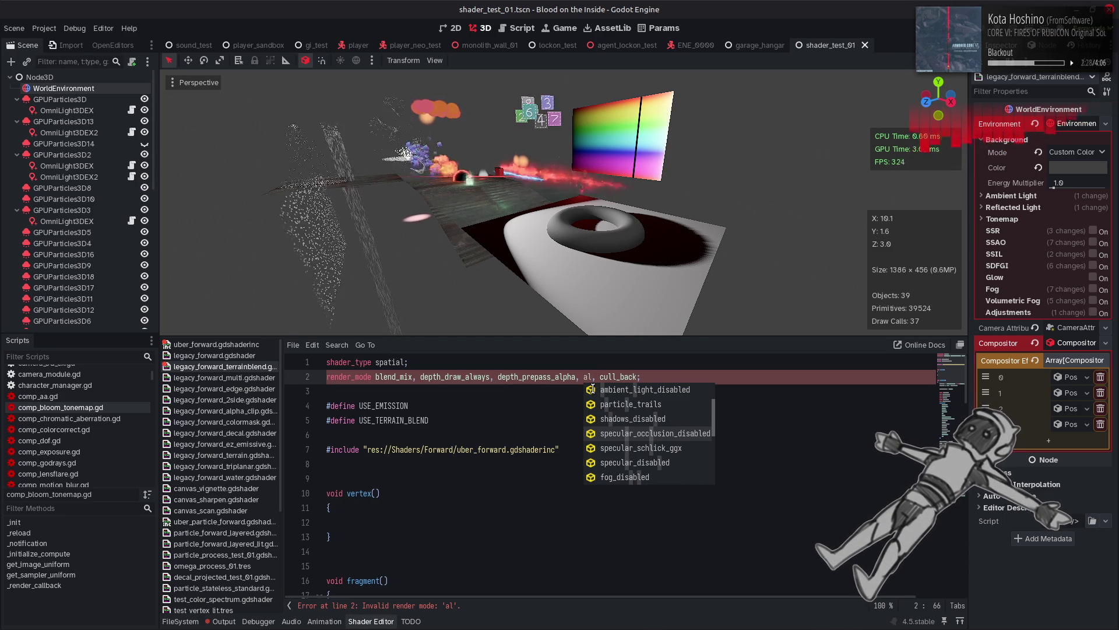
key(Up)
key(Up)
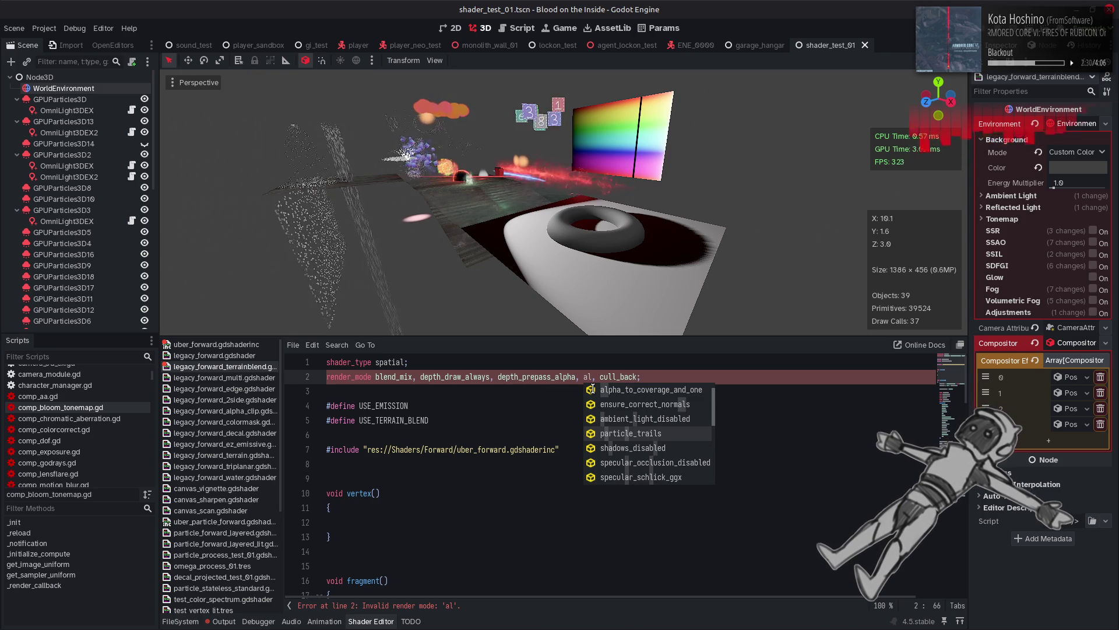
key(Up)
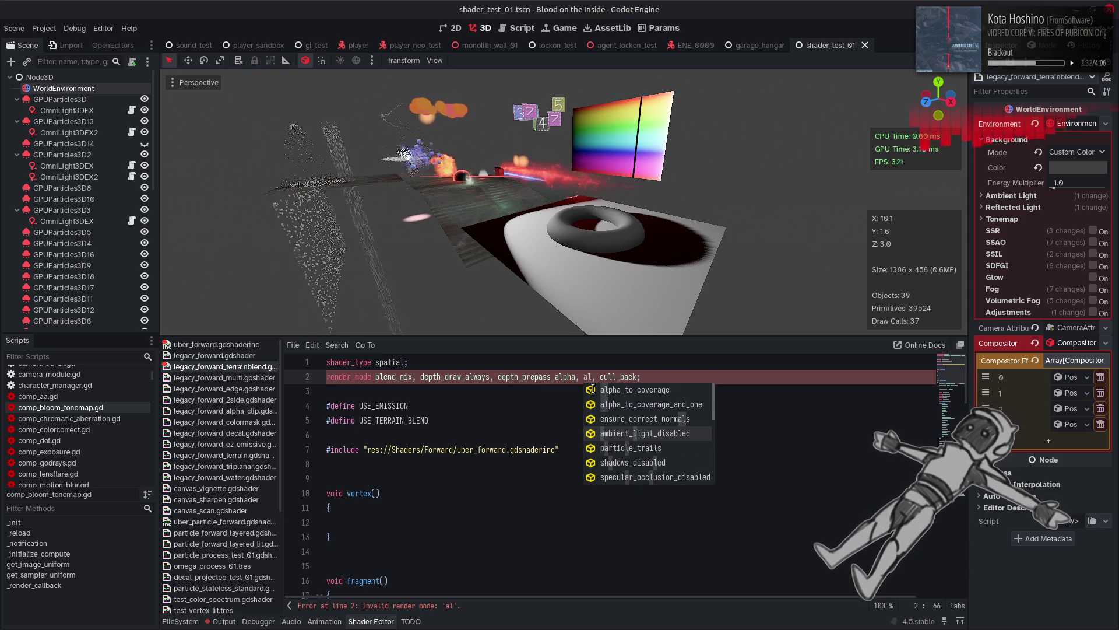
key(Up)
key(Up)
key(Up)
key(Return)
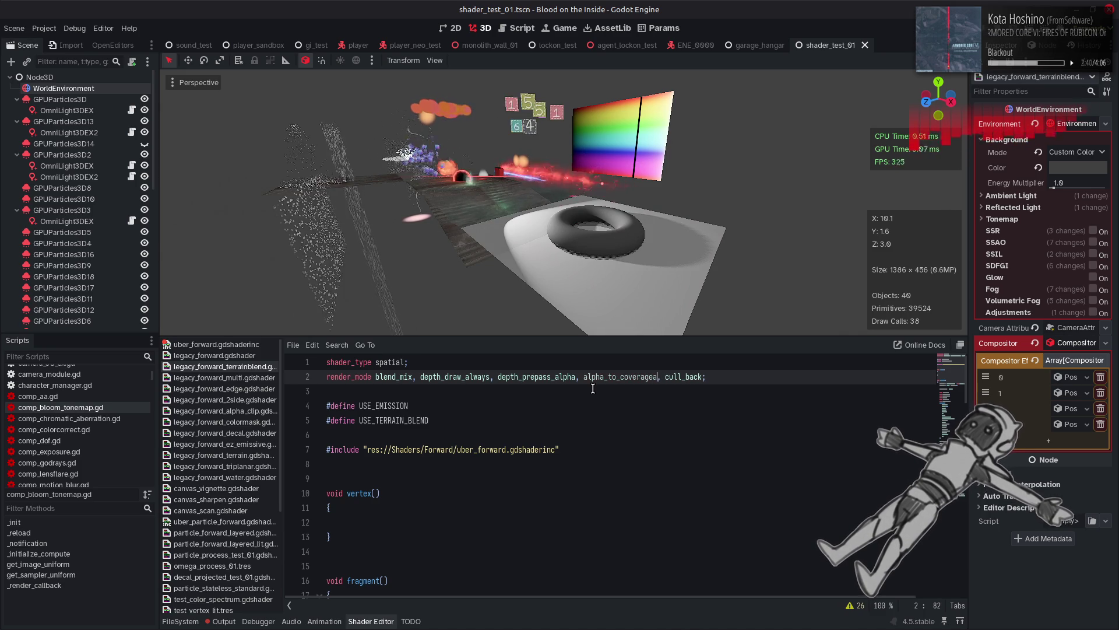
Change the alpha_to_coverage render mode to alpha_to_coverage_and_one.
key(BackSpace)
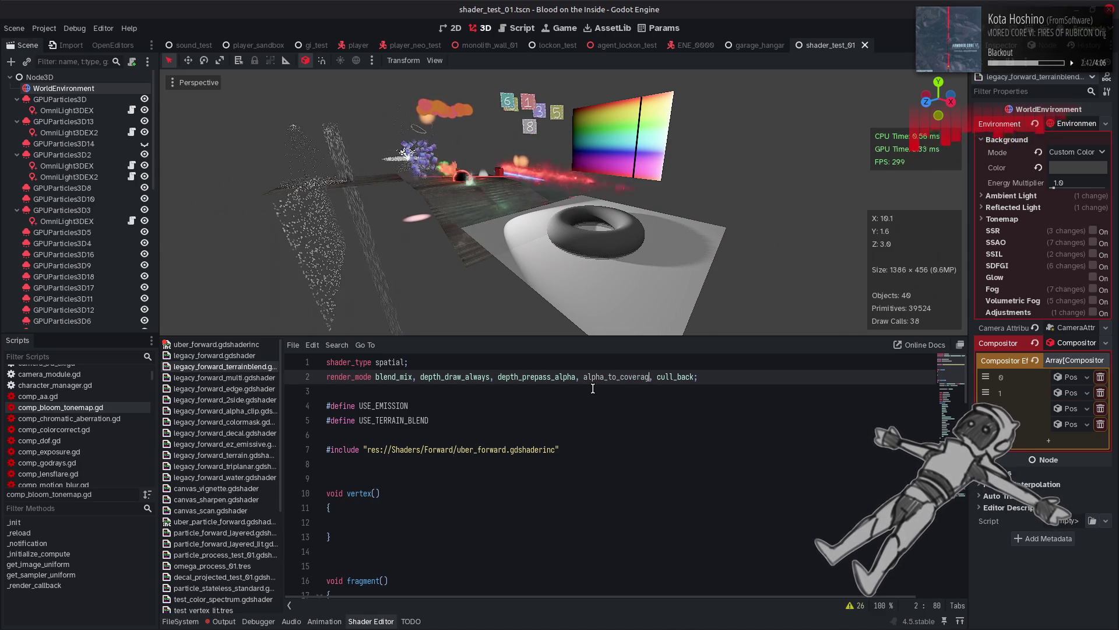
key(BackSpace)
key(BackSpace)
key(BackSpace)
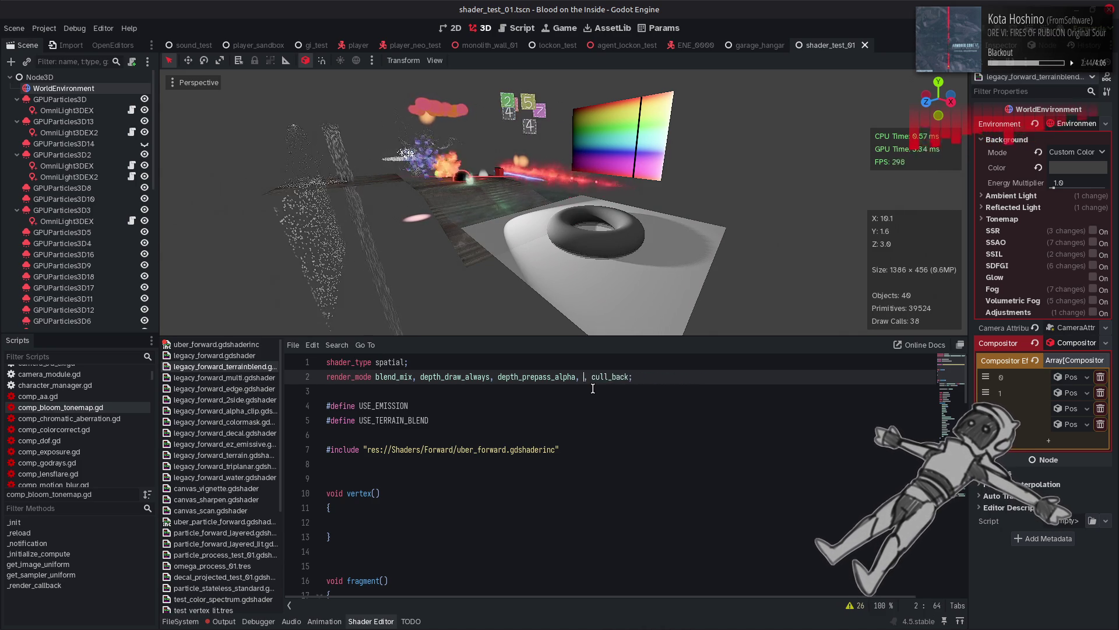
text(a)
key(Down)
key(Return)
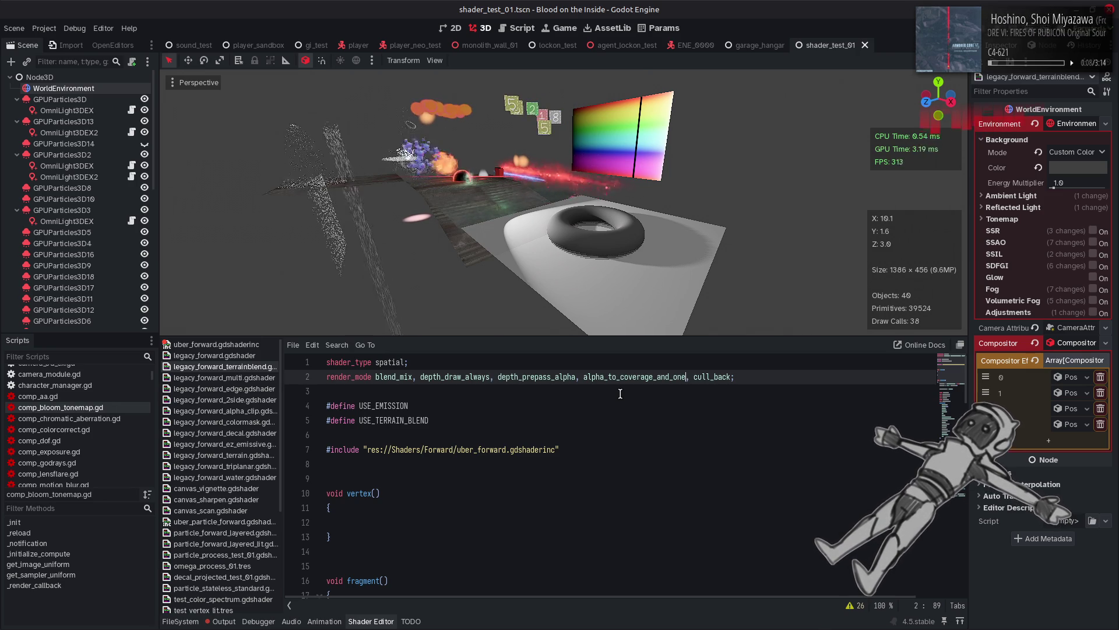
Delete alpha_to_coverage_and_one from render_mode and show the Output log's rendering_device errors.
click(623, 396)
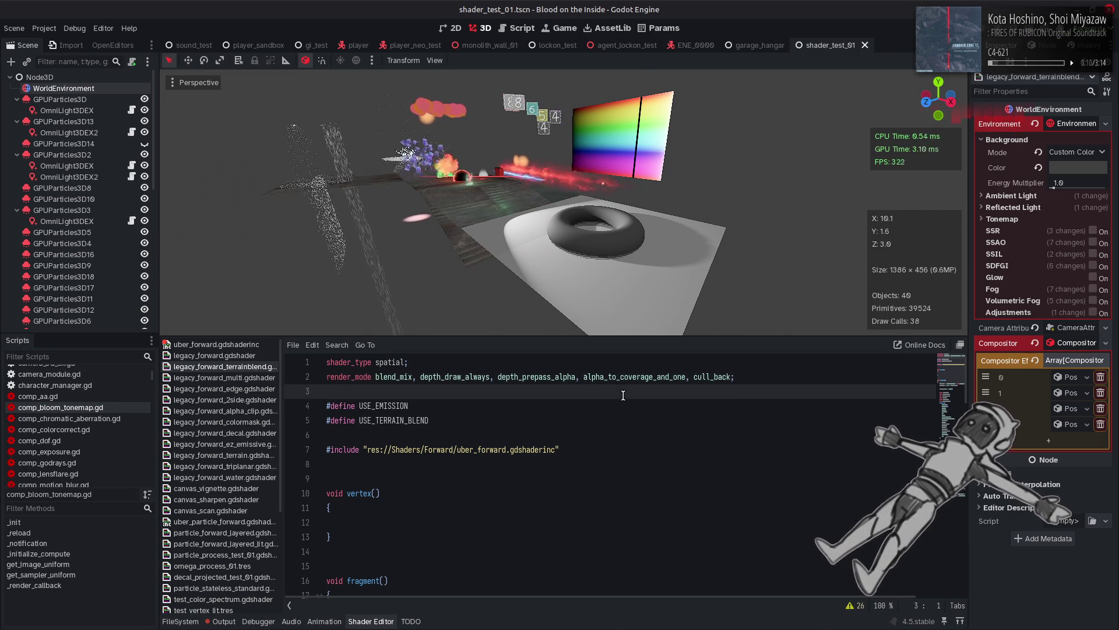
key(Up)
key(End)
key(BackSpace)
key(BackSpace)
key(BackSpace)
text(a)
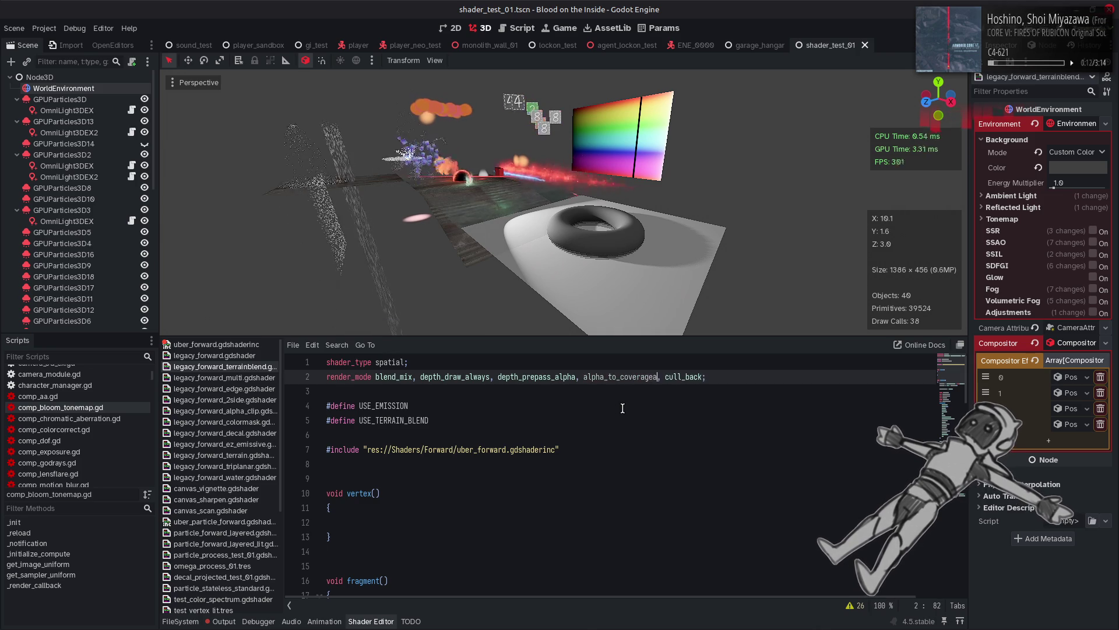
key(BackSpace)
key(BackSpace)
key(BackSpace)
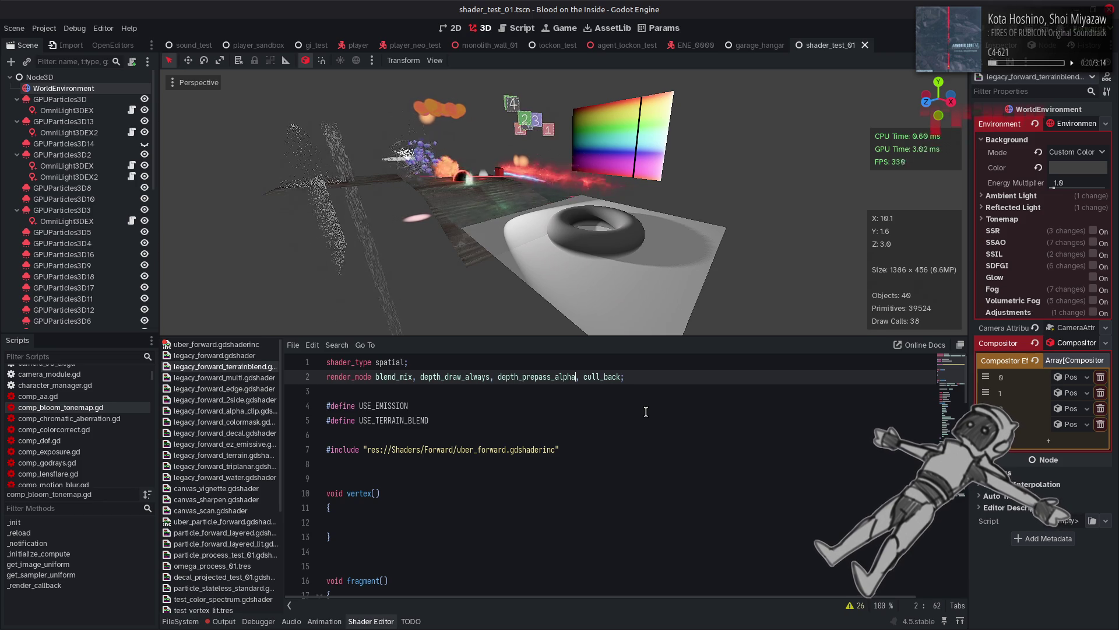
click(224, 621)
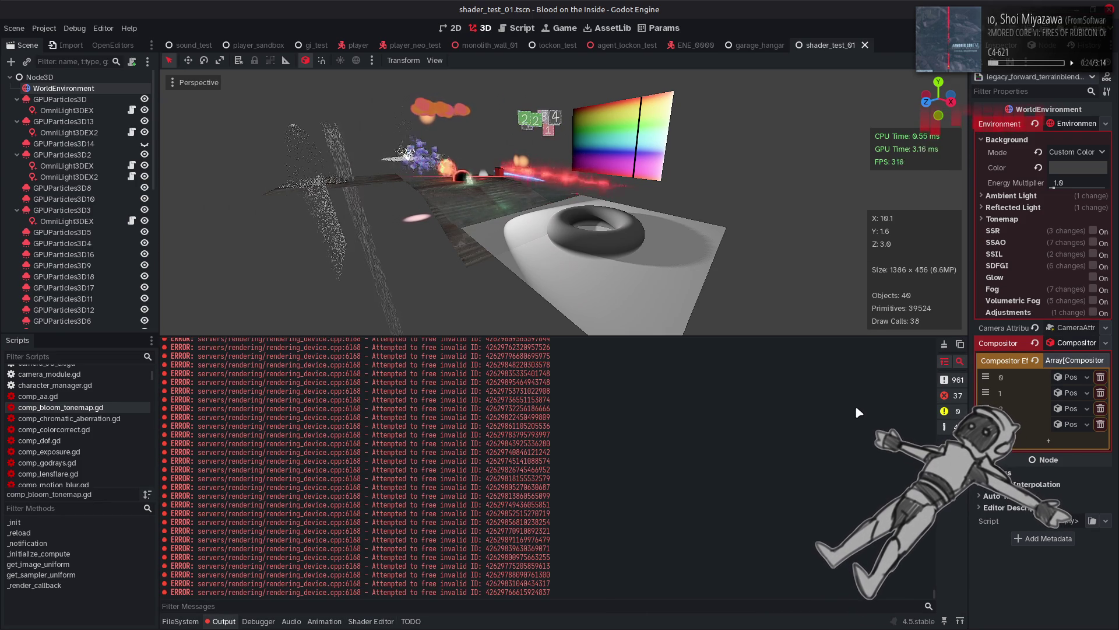
Clear the Output log messages and go back to the Shader Editor code.
click(945, 344)
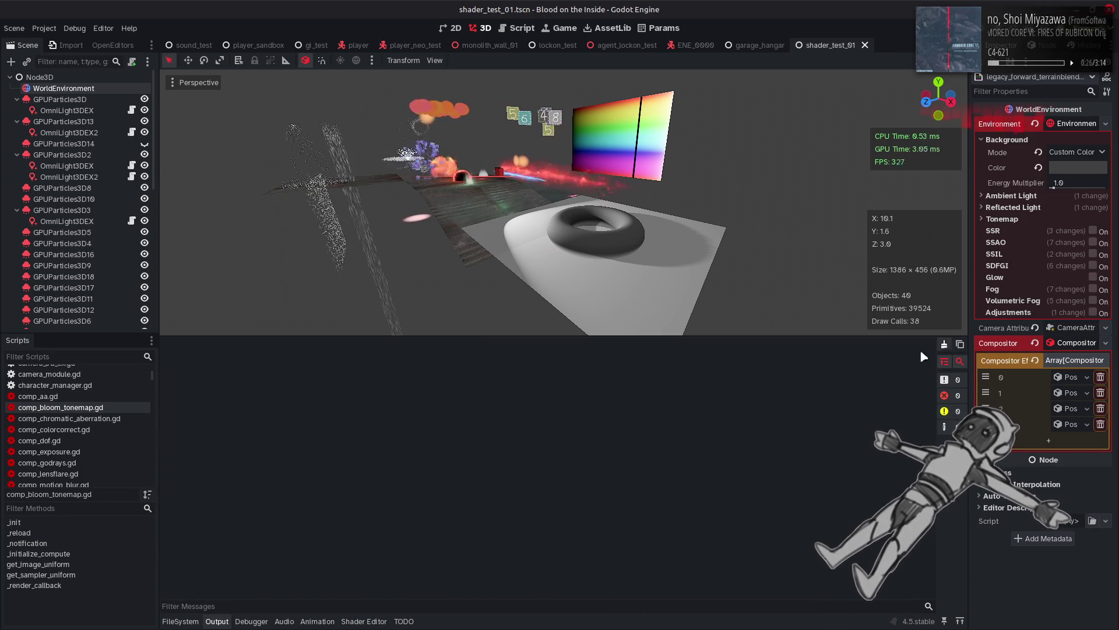
click(364, 621)
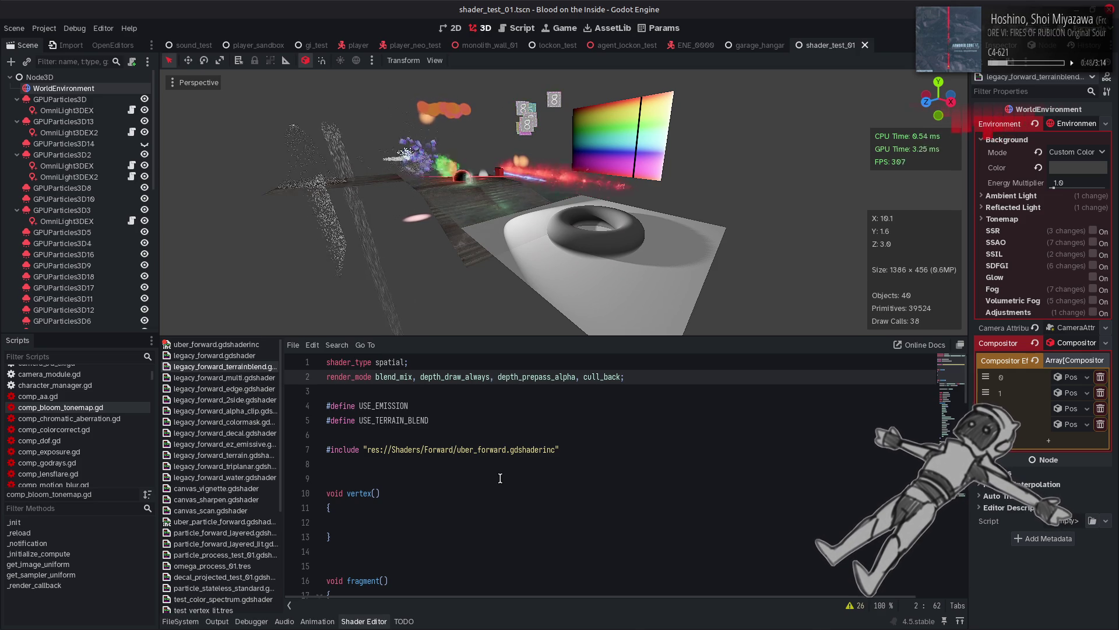
Switch to the browser's GitHub tab showing scene_forward_clustered.glsl.
key(alt+Tab)
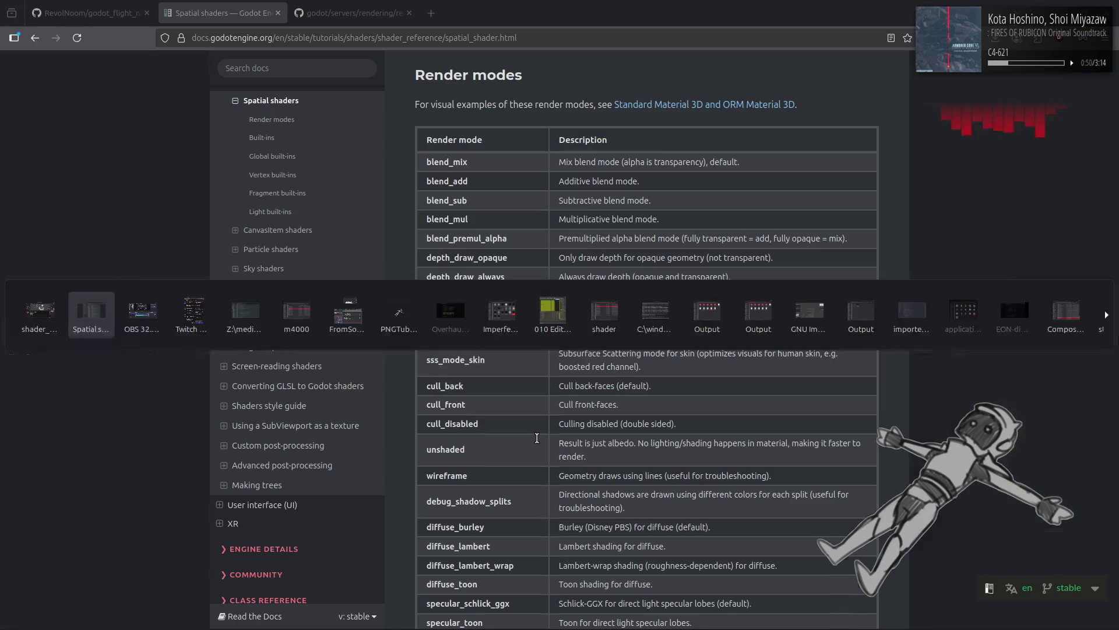
key(ctrl+Tab)
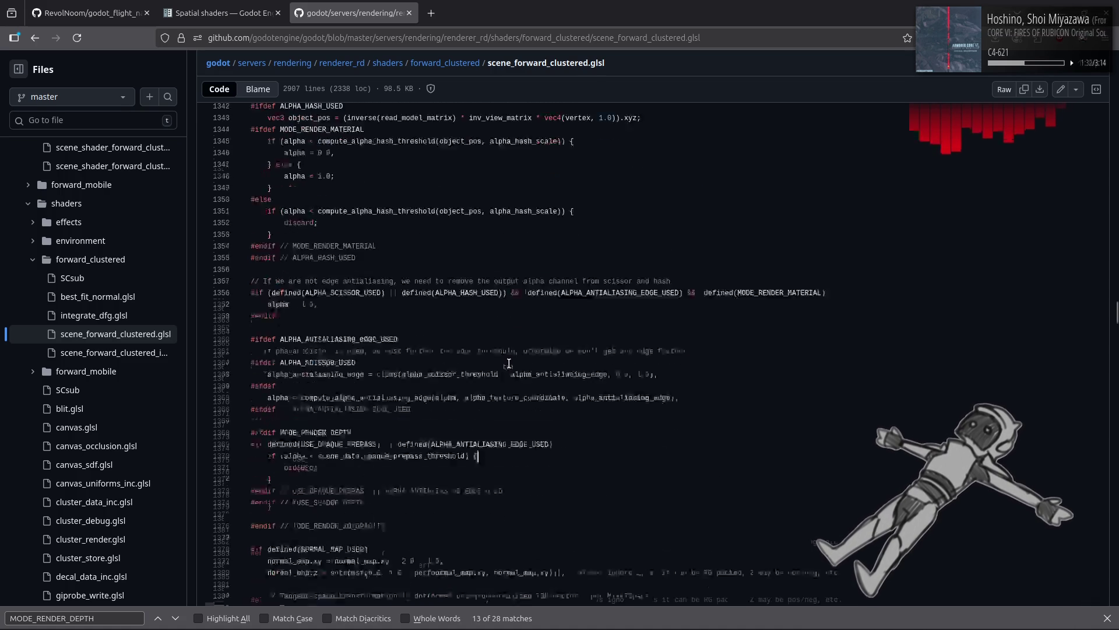
Scroll scene_forward_clustered.glsl from the alpha scissor/hash code down to the MODE_RENDER_DEPTH discard block.
scroll(509, 363, up, 5)
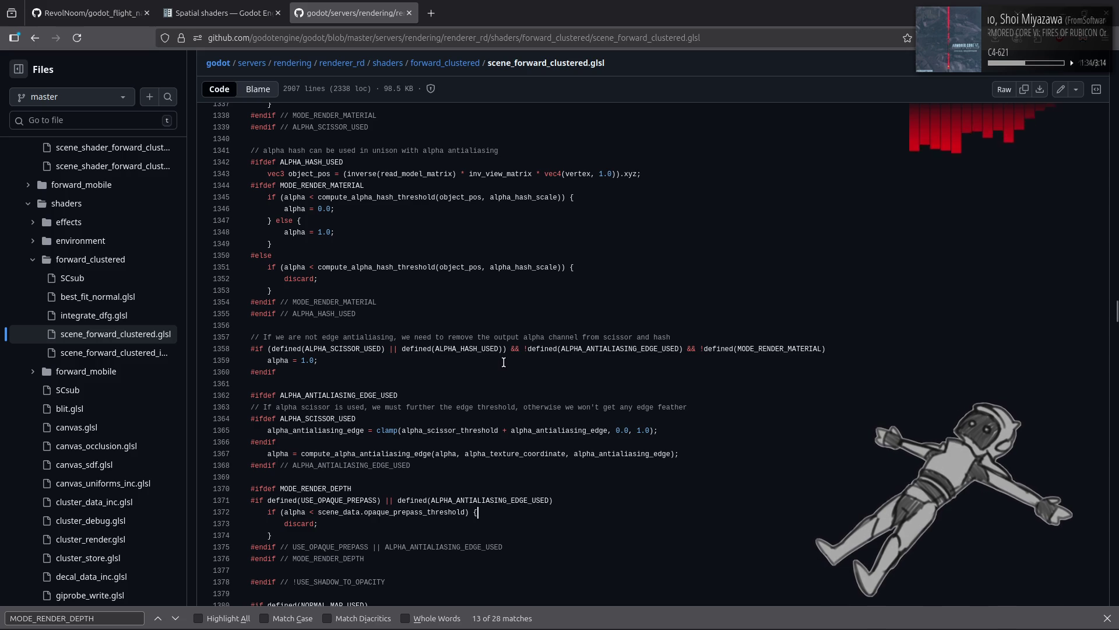
scroll(504, 362, up, 3)
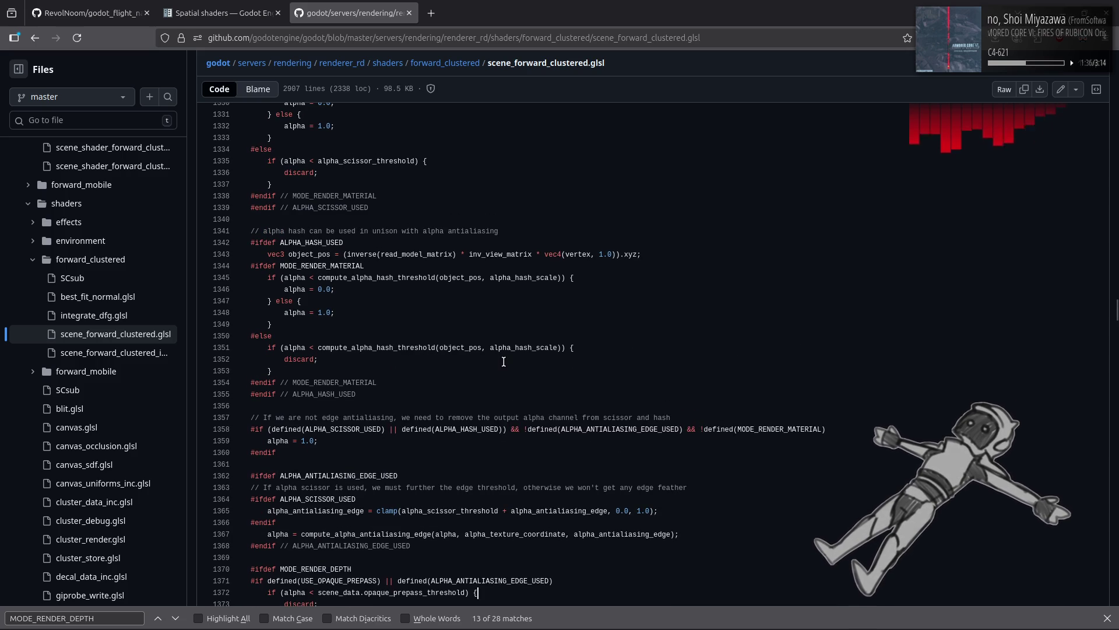
scroll(503, 362, up, 12)
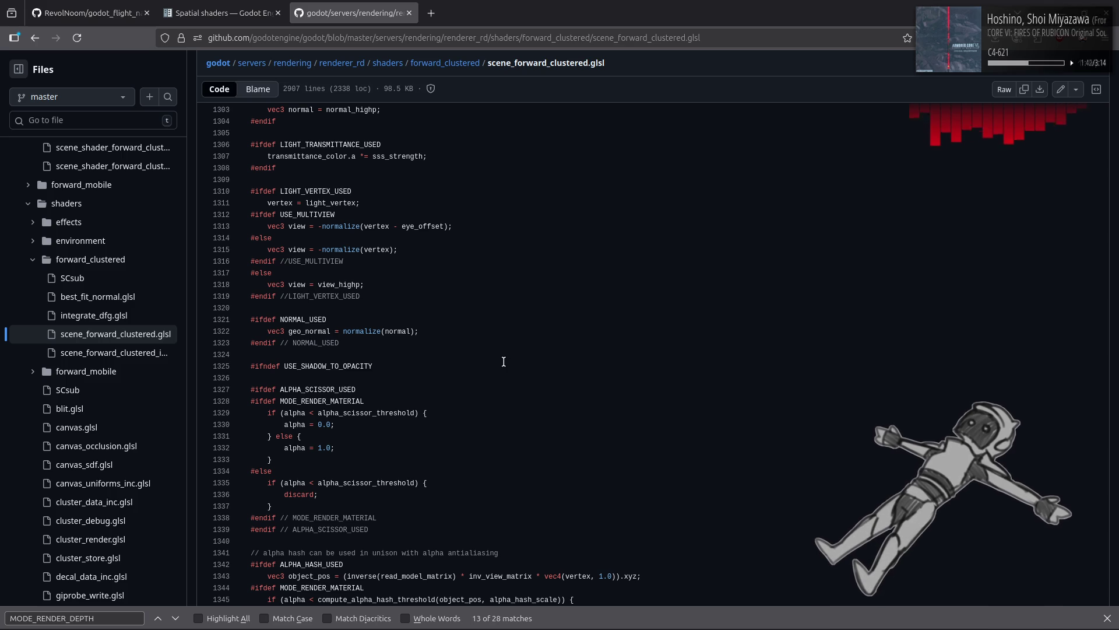
scroll(506, 370, down, 3)
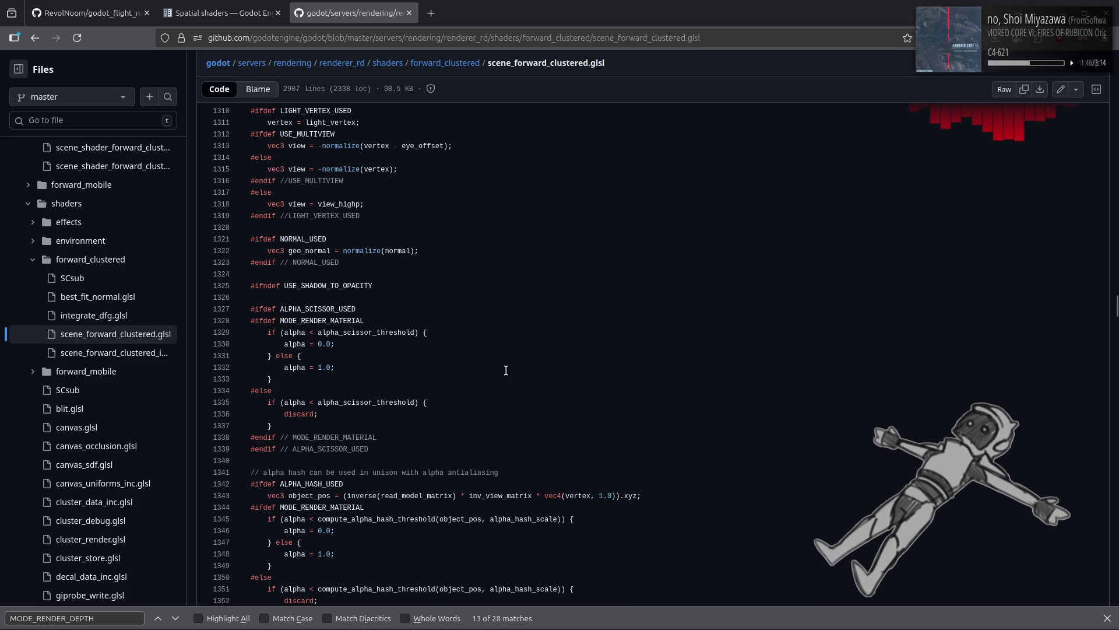
scroll(506, 370, down, 9)
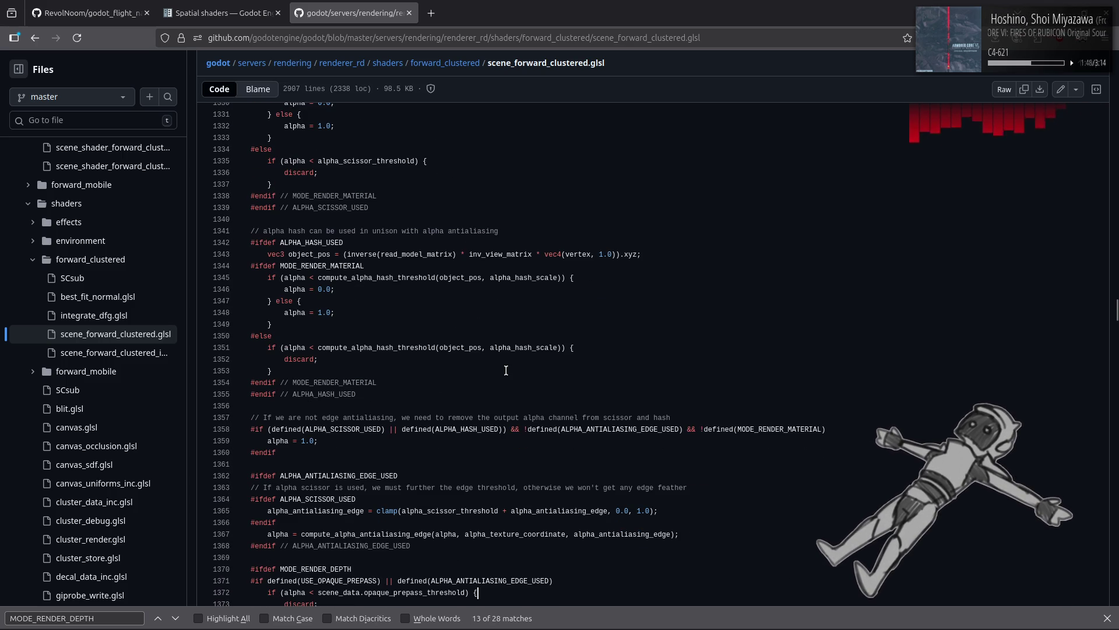
scroll(506, 370, down, 3)
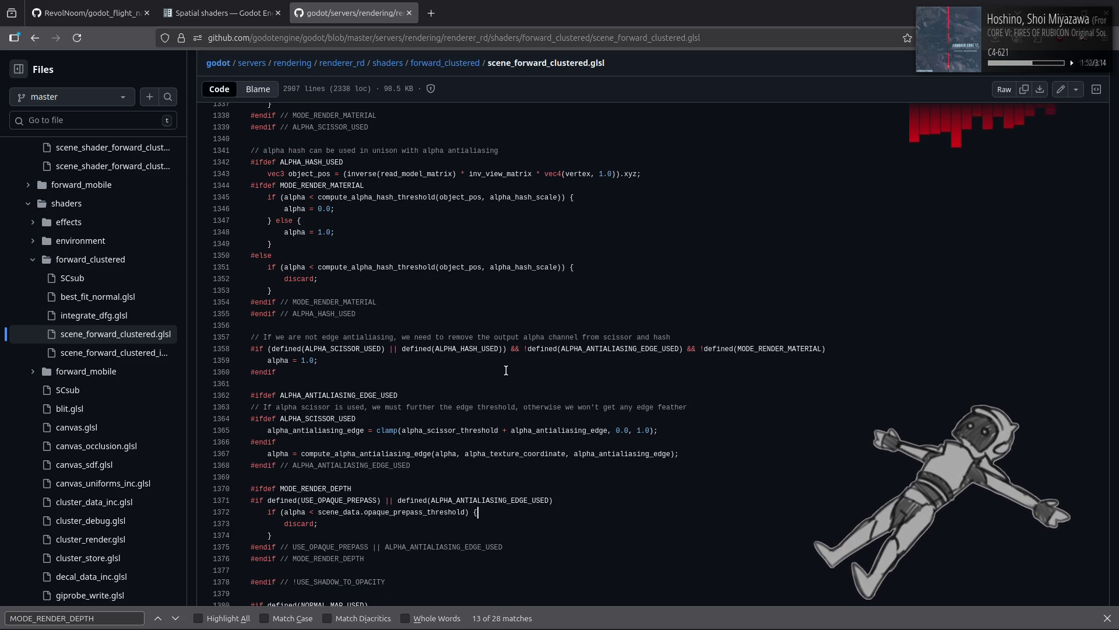
scroll(507, 370, down, 3)
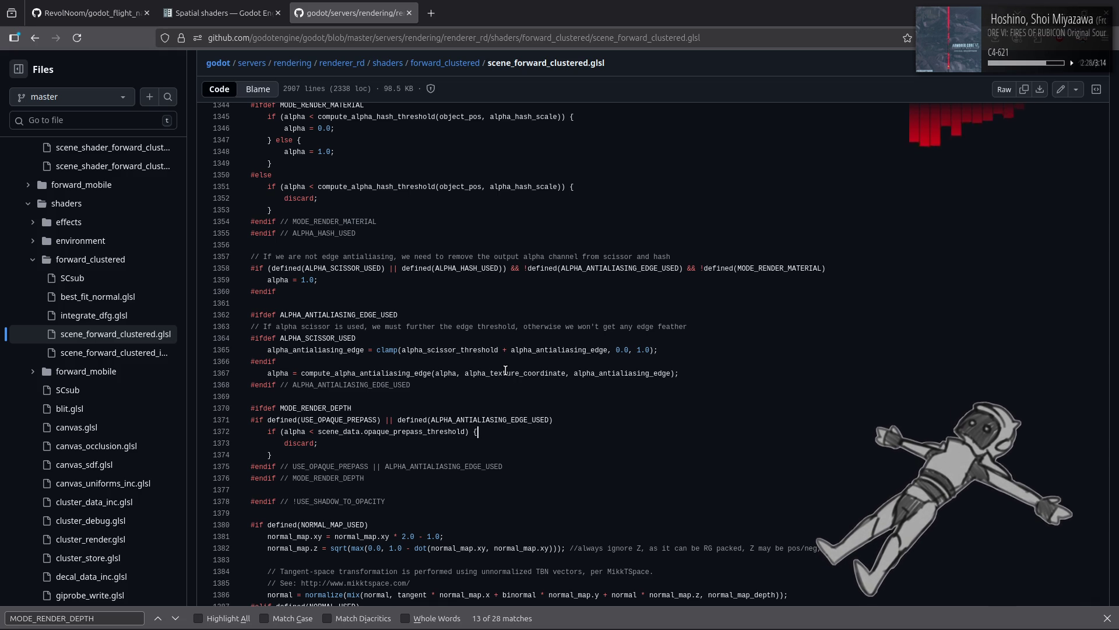
scroll(505, 370, down, 3)
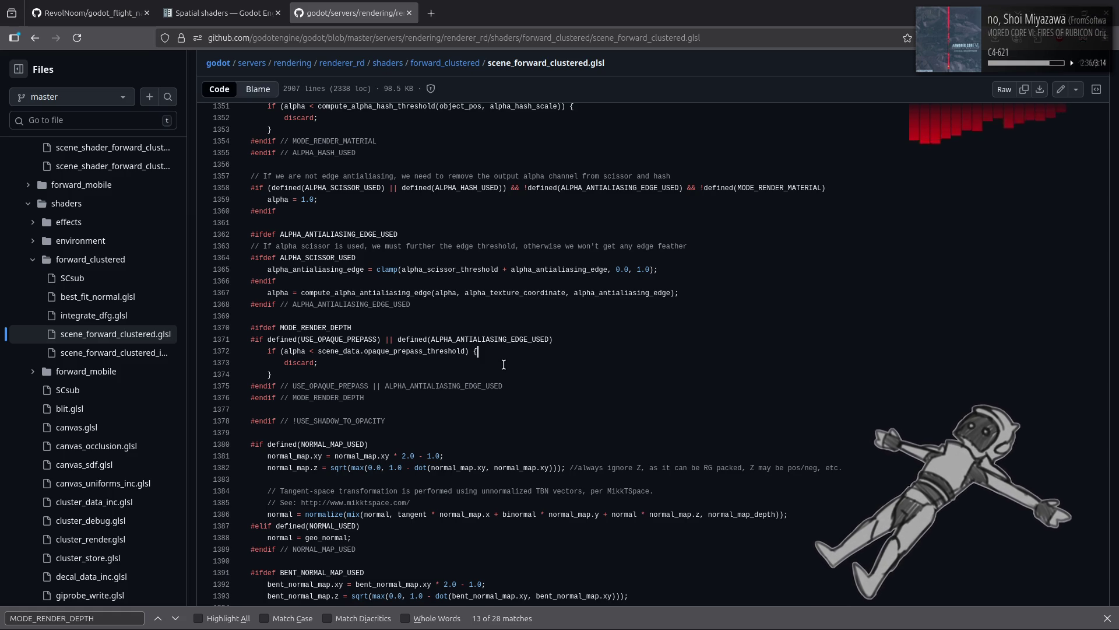
scroll(584, 363, down, 3)
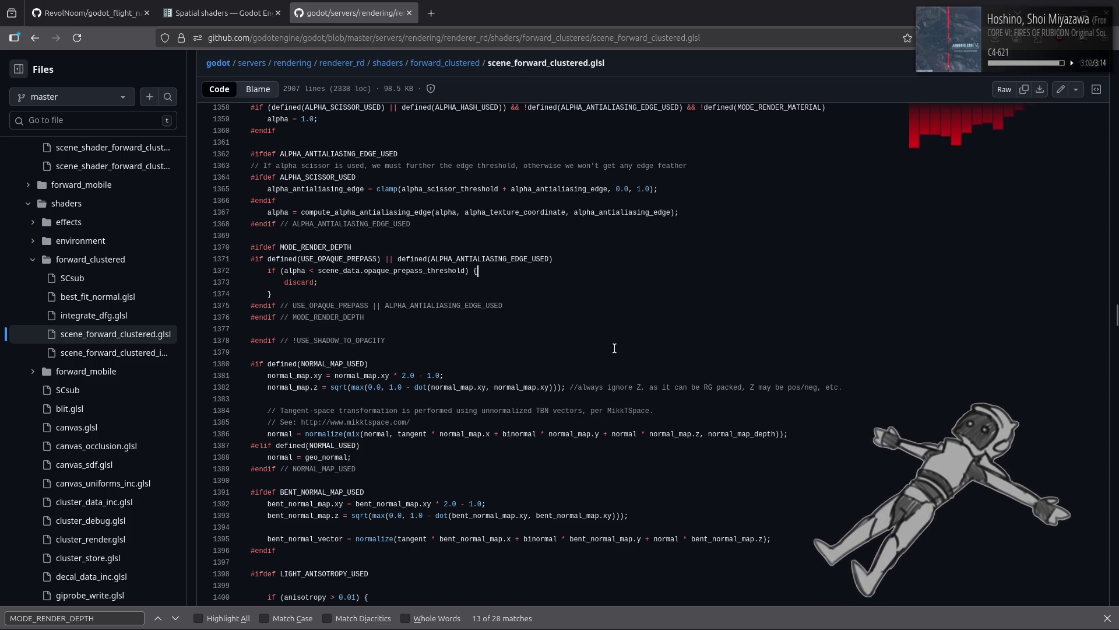
Back in Godot, scroll the terrain-blend shader down to ALPHA = out_alpha near line 52.
key(alt+Tab)
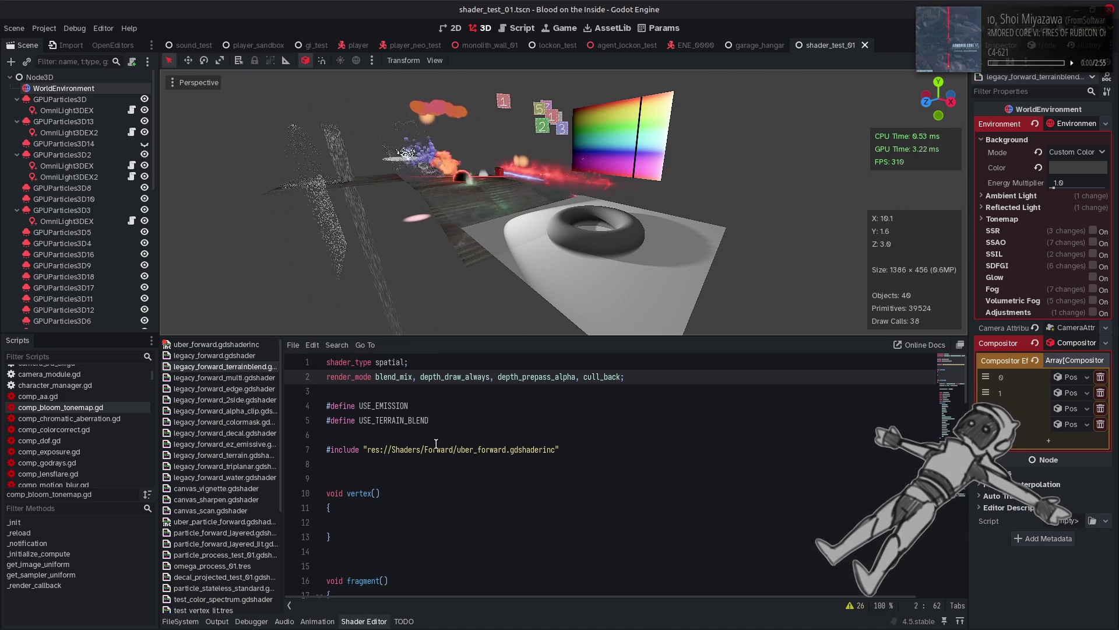
scroll(436, 444, down, 13)
scroll(436, 444, down, 2)
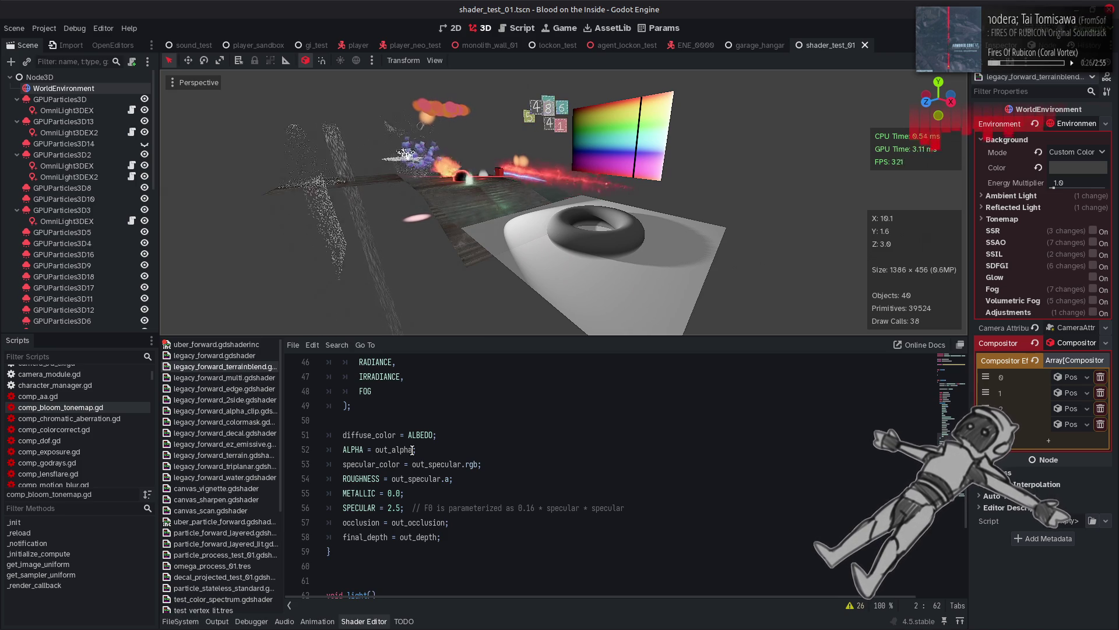
Select opaque_prepass_threshold on line 1372 and search the page for other occurrences.
key(alt+Tab)
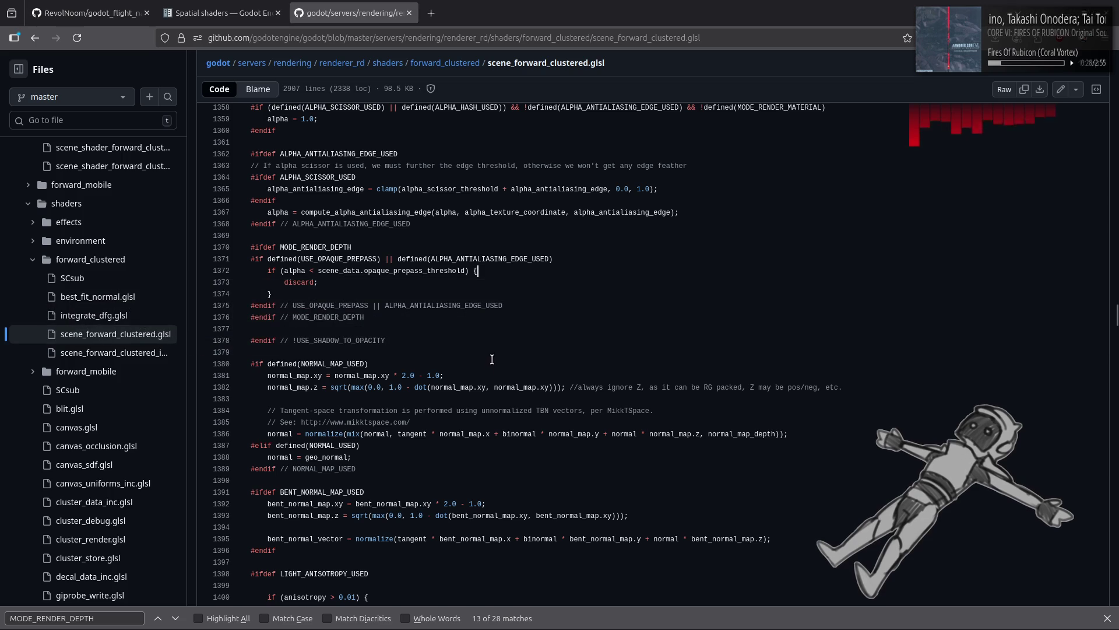
double_click(426, 270)
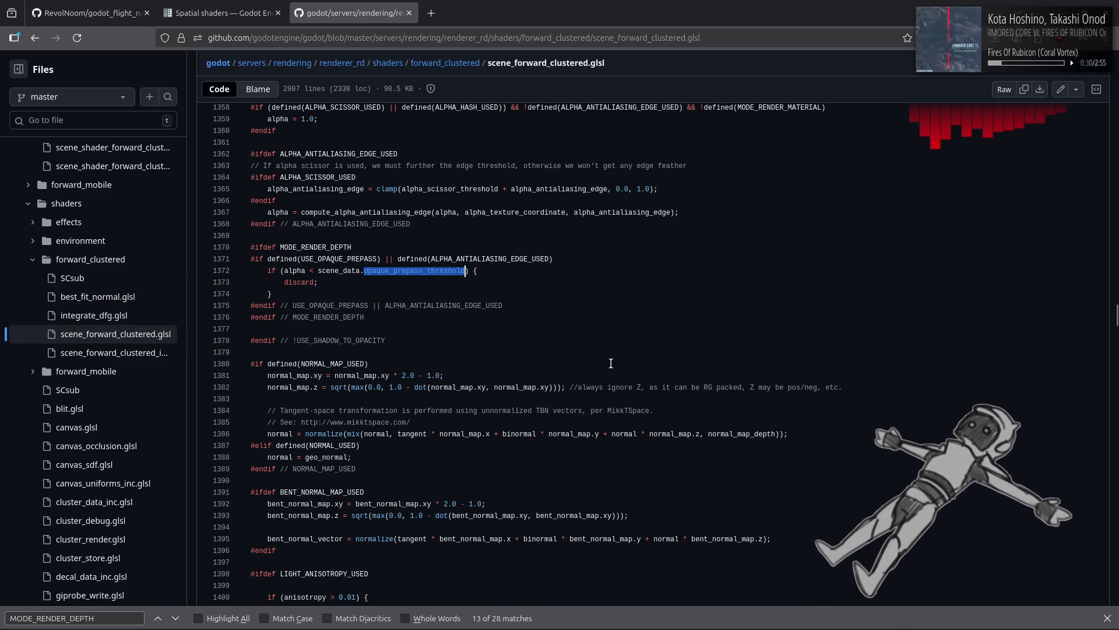
key(ctrl+f)
click(158, 619)
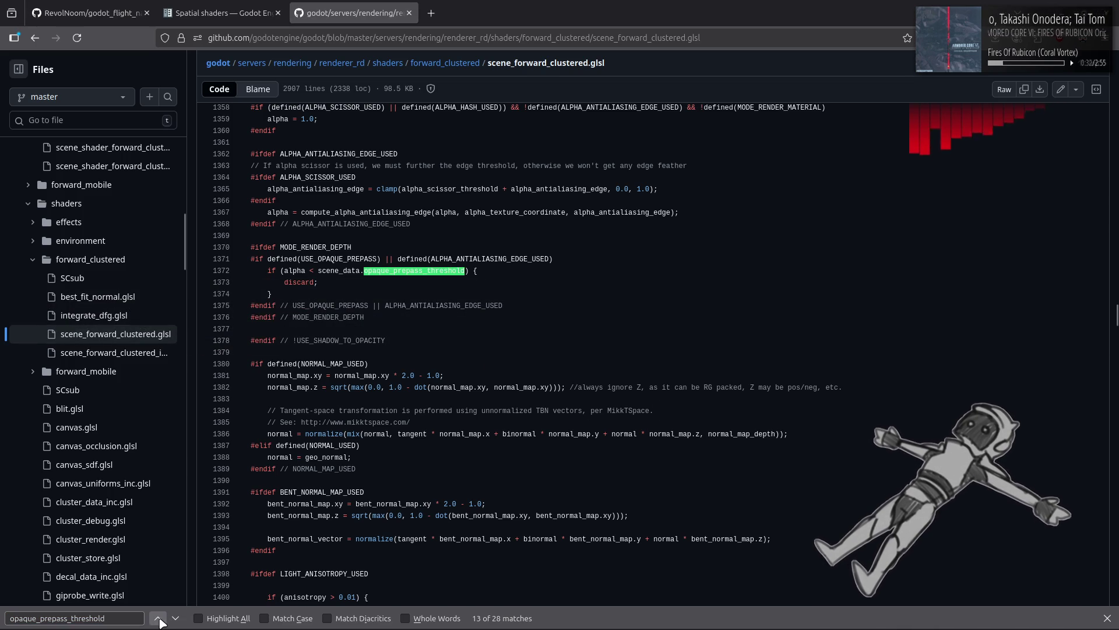
click(158, 619)
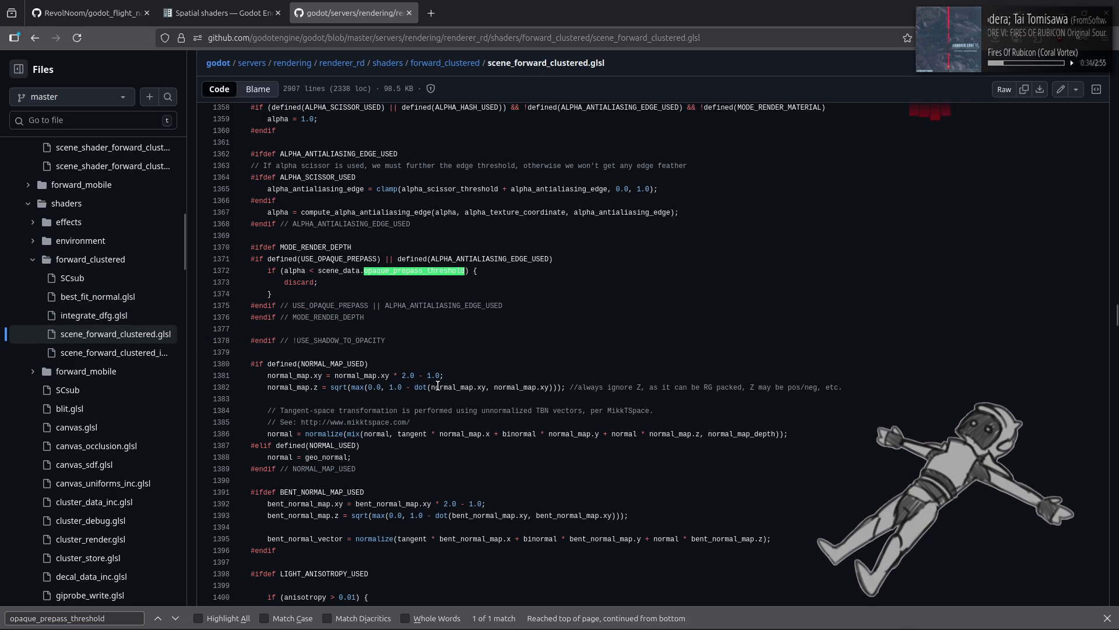
click(439, 271)
double_click(439, 271)
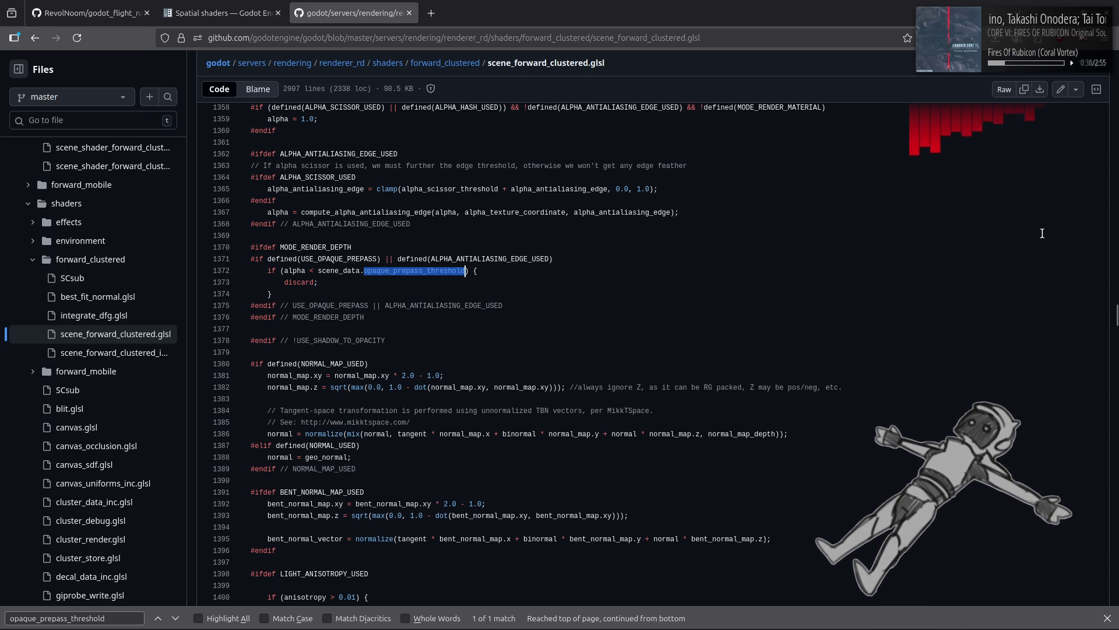
Search the godot repository for opaque_prepass_threshold and expand the render_forward_clustered.cpp matches.
key(Home)
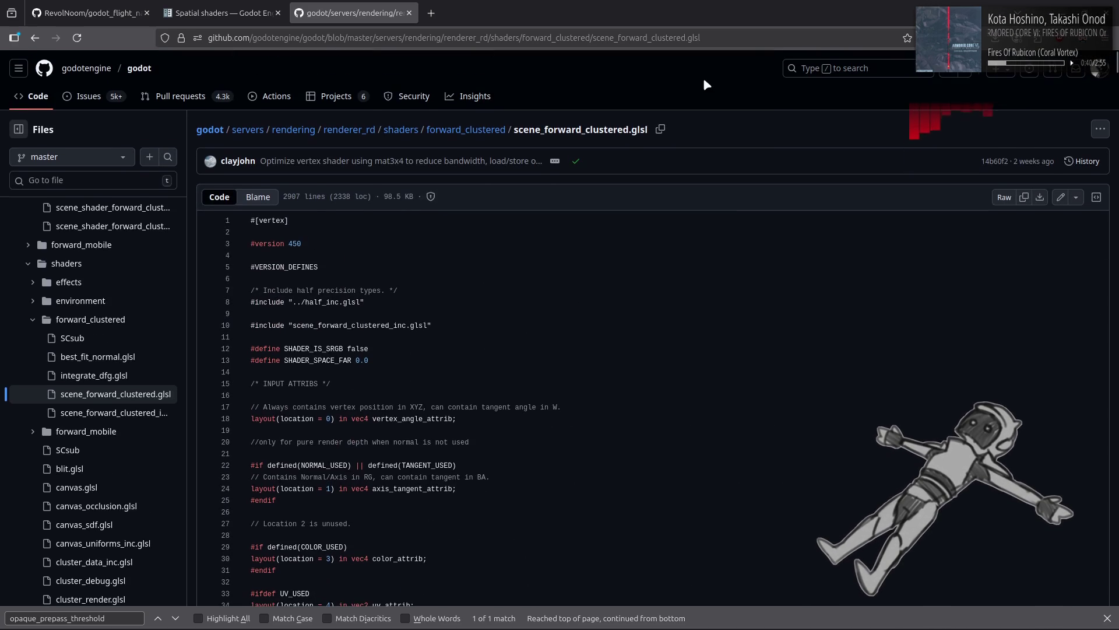
click(819, 75)
key(Return)
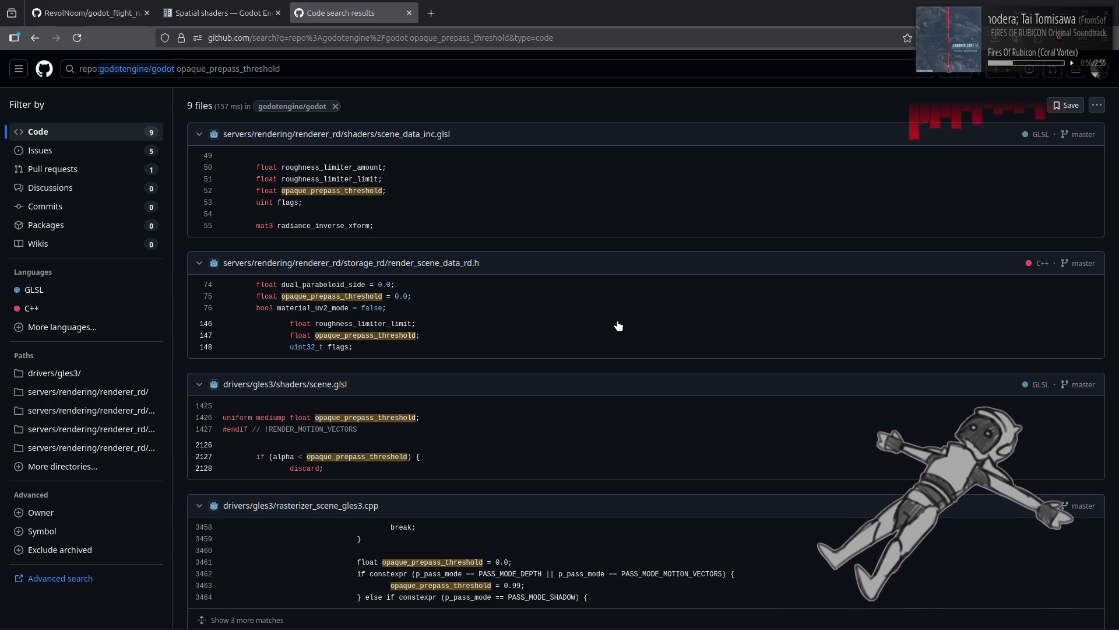
scroll(619, 325, down, 3)
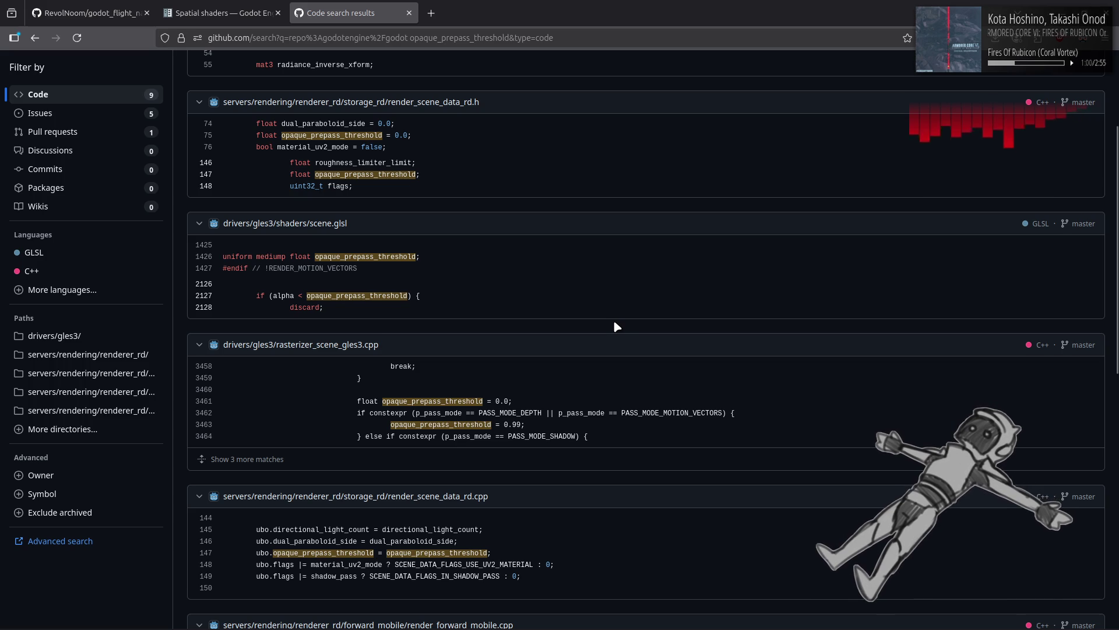
scroll(617, 325, down, 4)
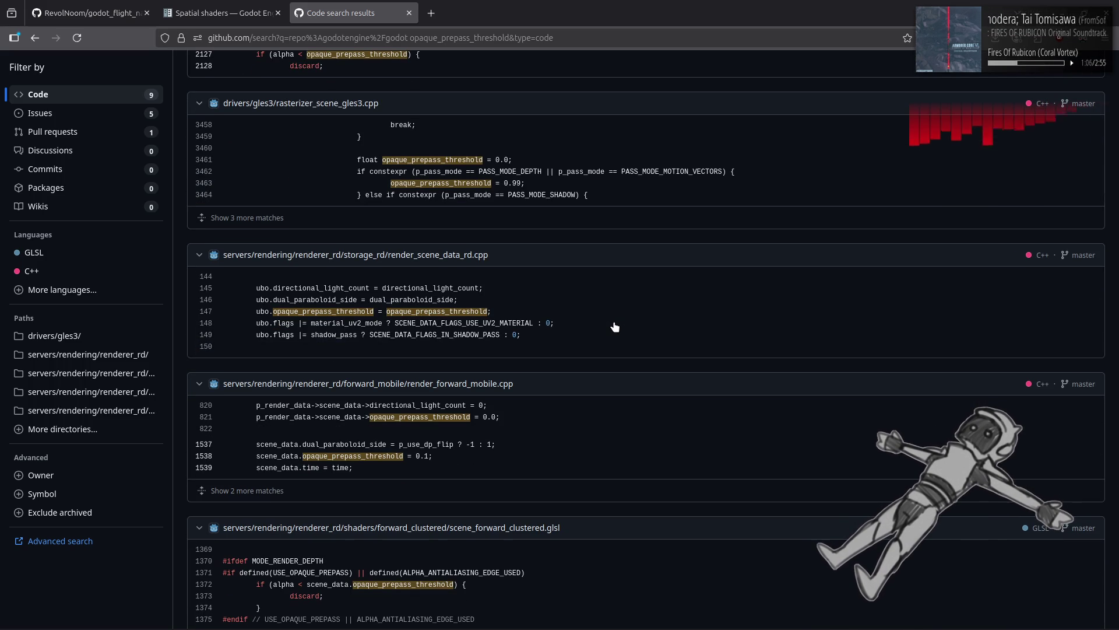
scroll(614, 327, down, 3)
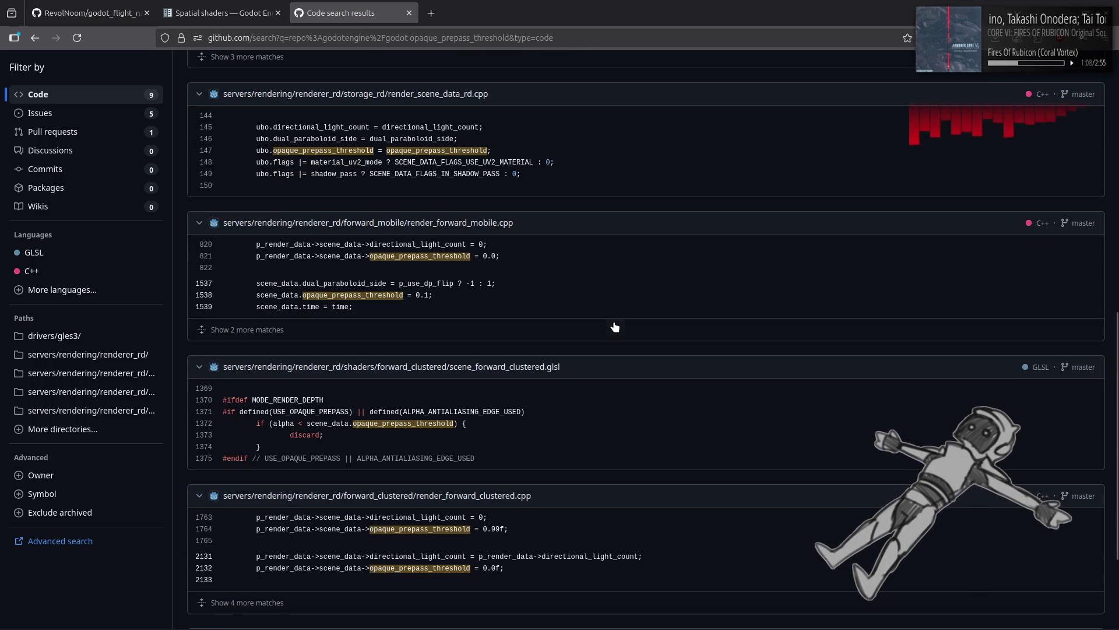
scroll(614, 327, down, 2)
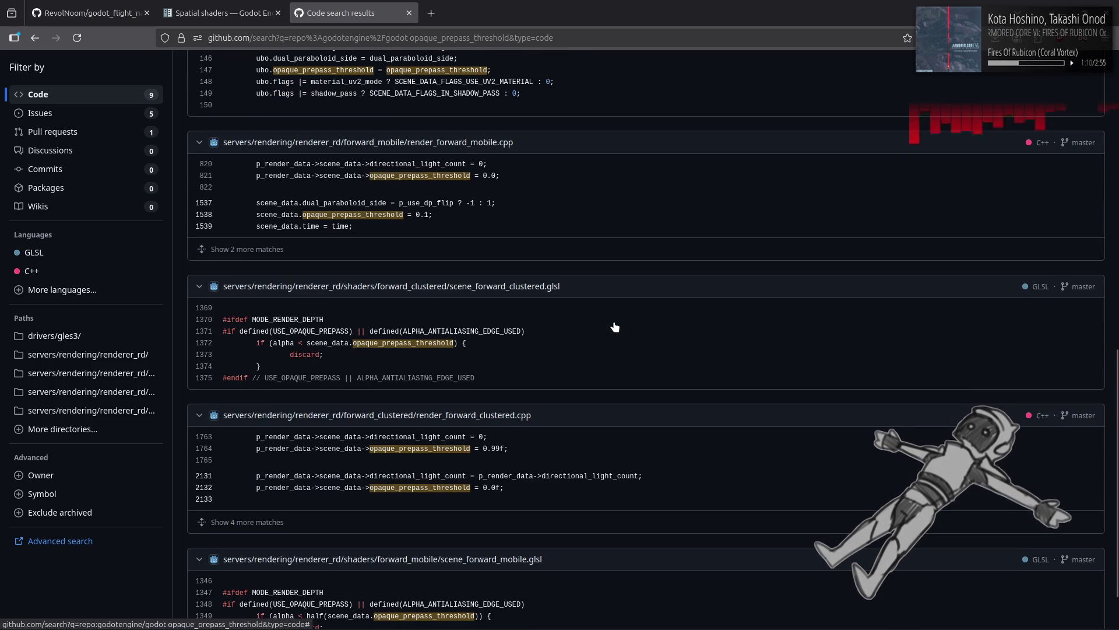
click(229, 522)
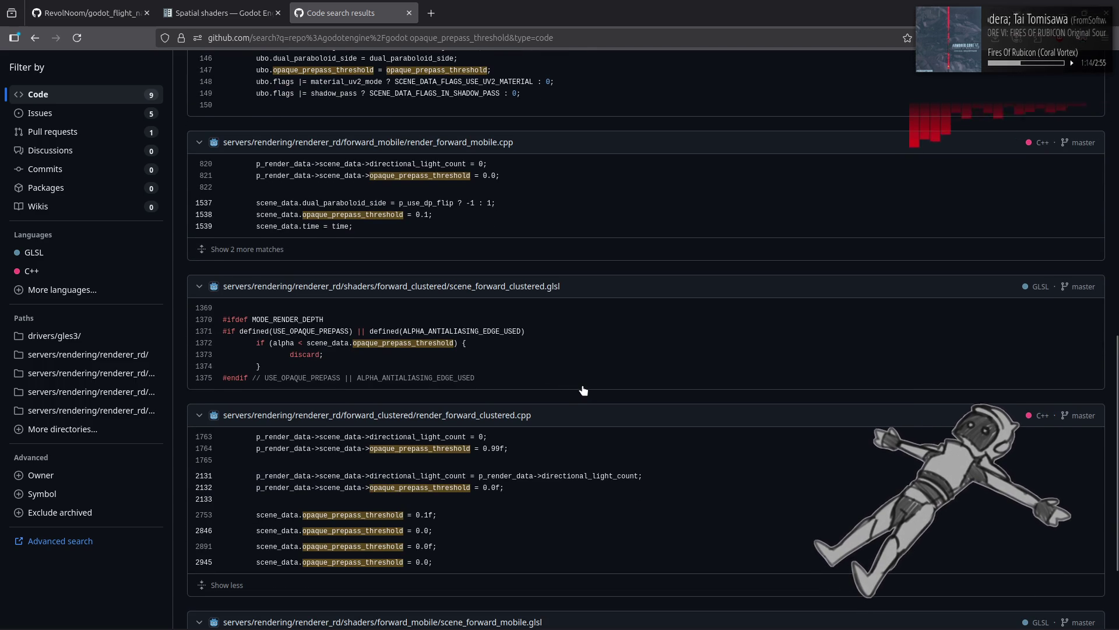
scroll(583, 390, down, 2)
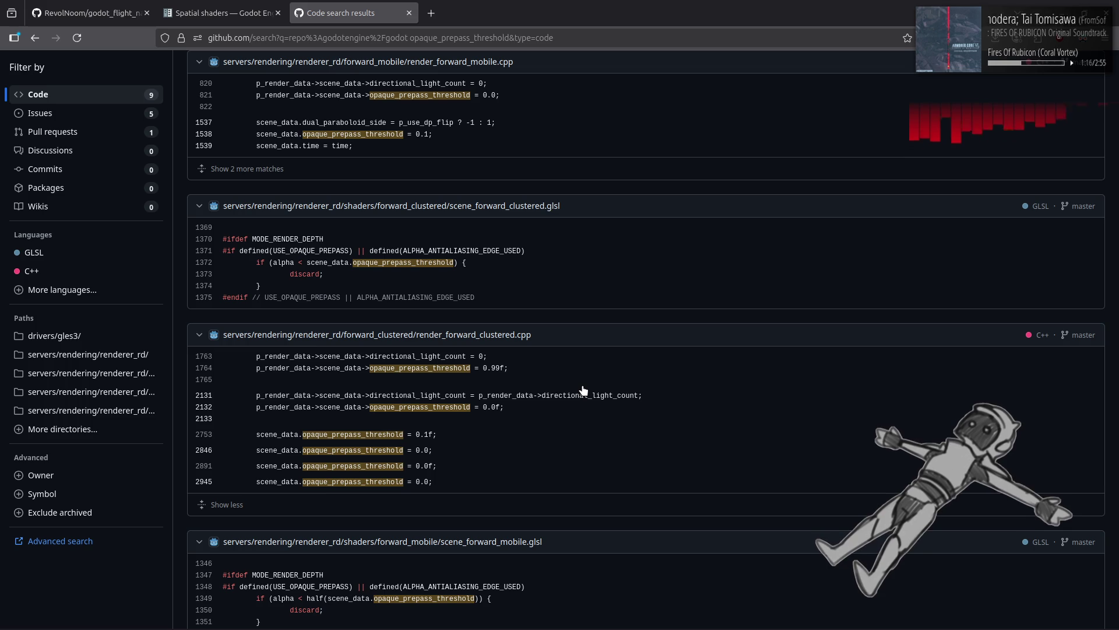
scroll(583, 390, down, 1)
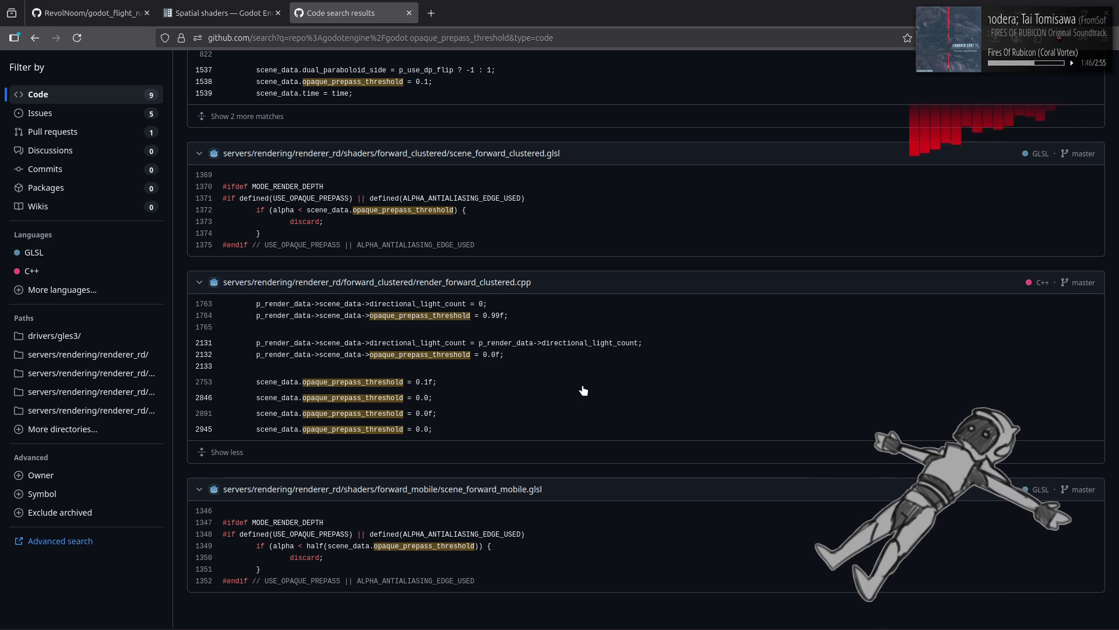
scroll(583, 390, up, 3)
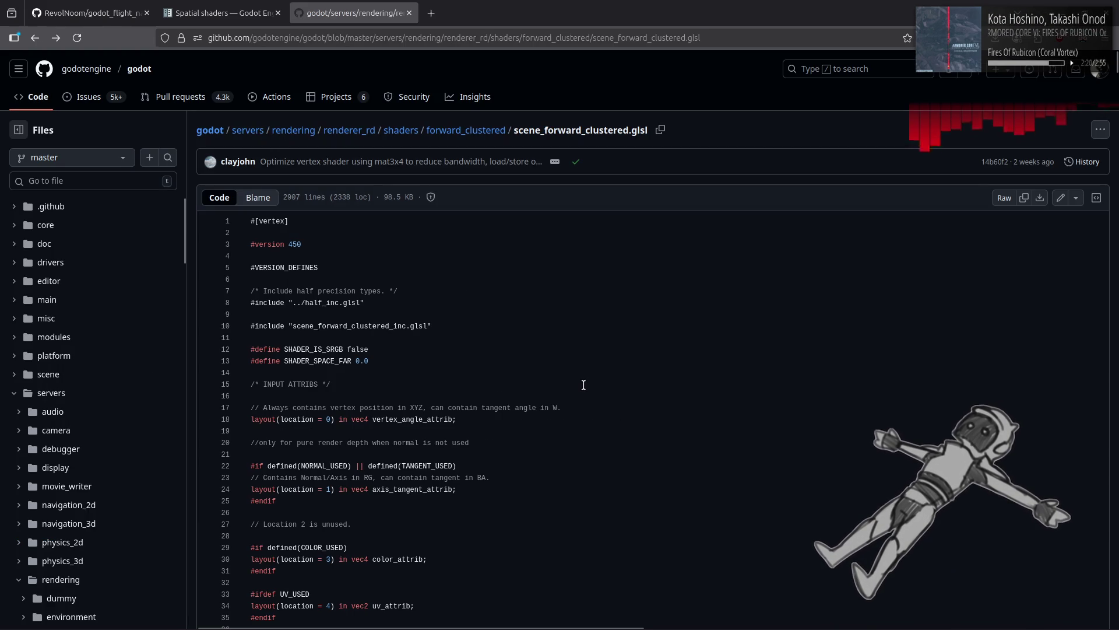
In Godot, replace out_alpha on line 52 with SCREEN_UV.x < 0.5 ? 0.5 : 1.0.
key(alt+Tab)
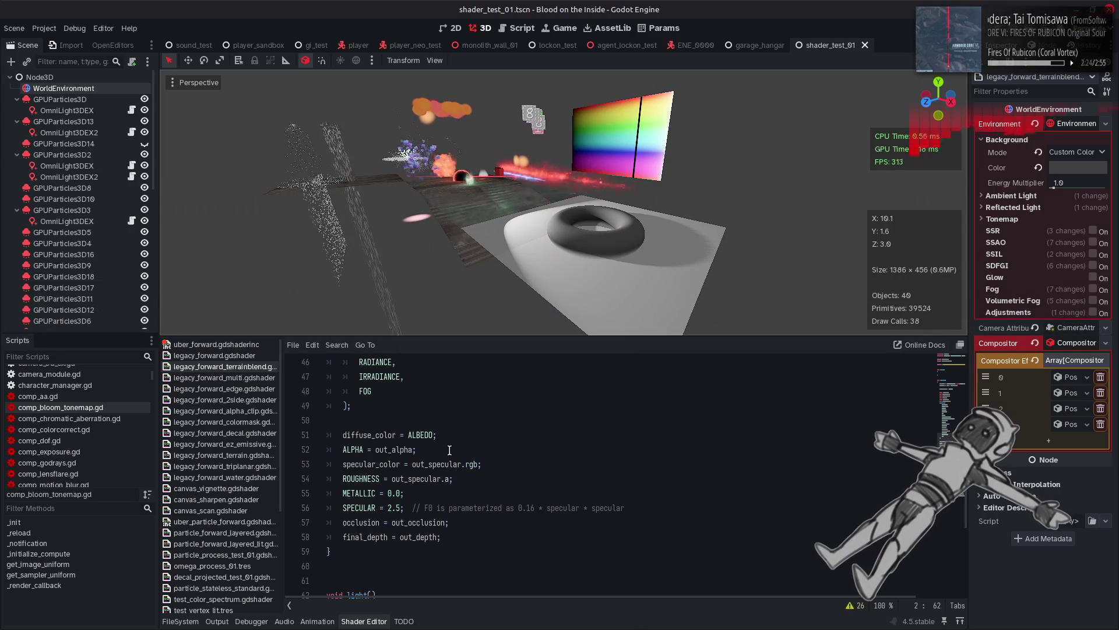
scroll(435, 452, up, 10)
scroll(435, 453, down, 3)
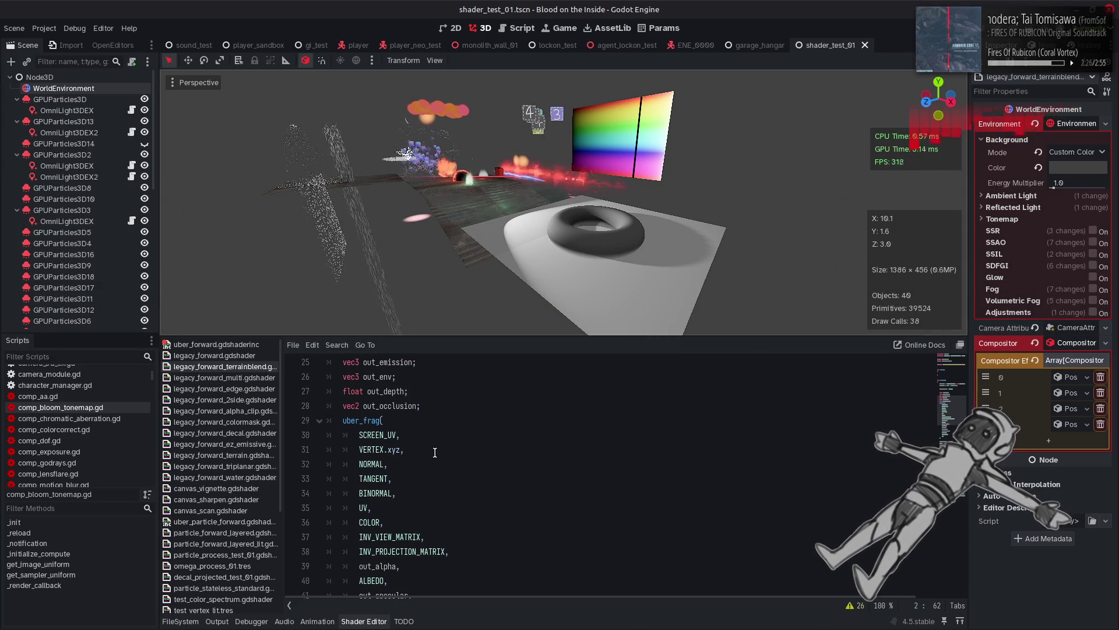
click(382, 434)
scroll(428, 457, down, 5)
scroll(428, 457, down, 2)
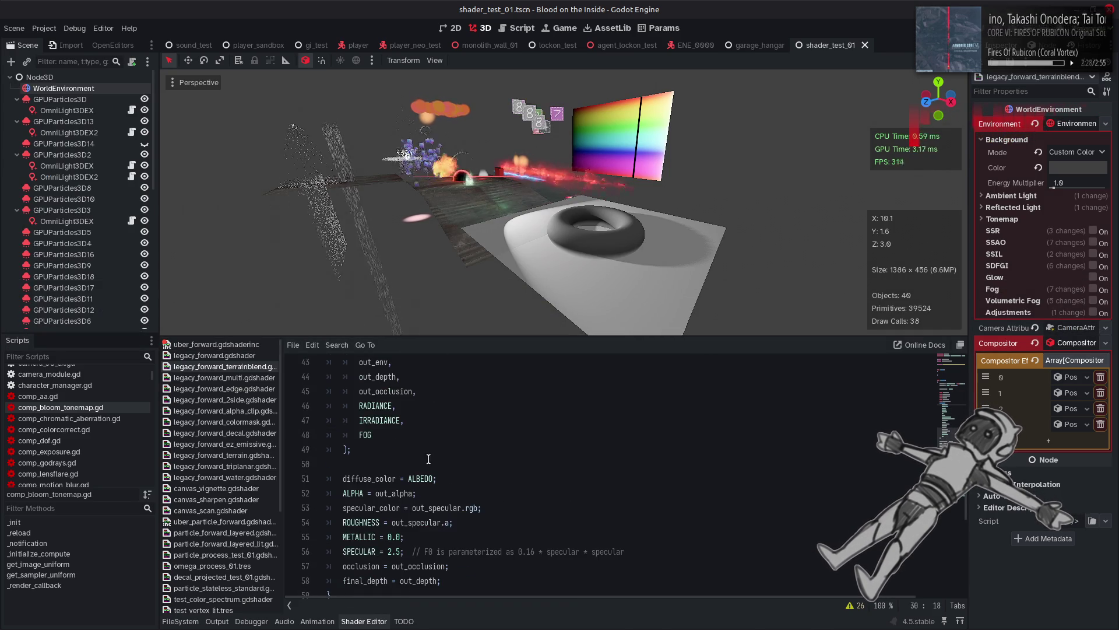
double_click(397, 450)
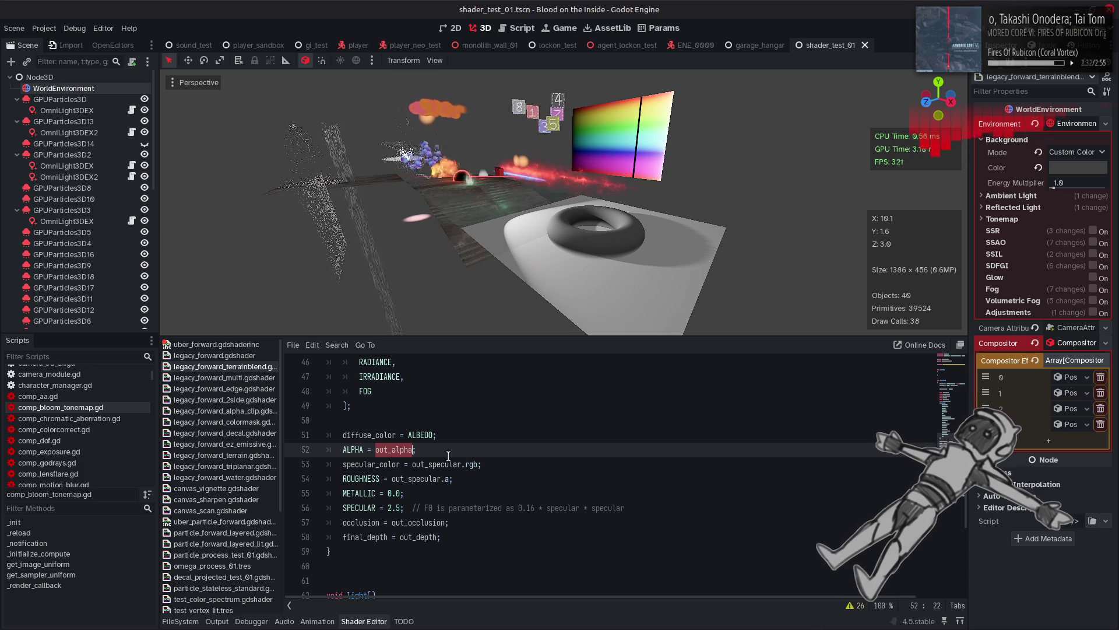
text(SCREEN_UV.x <)
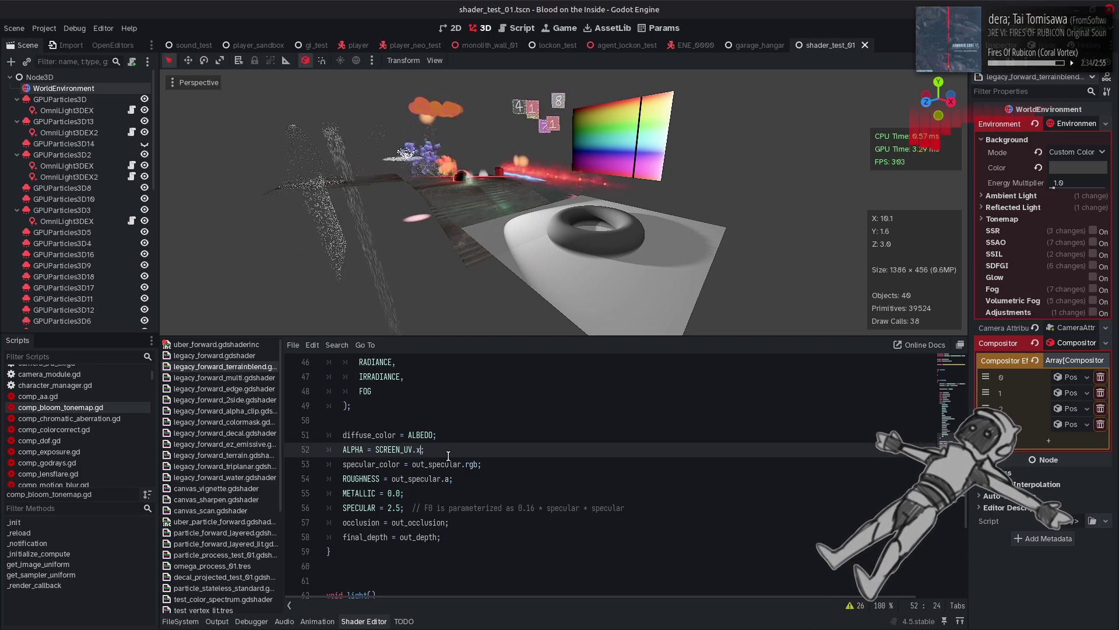
text( 0.5 ? )
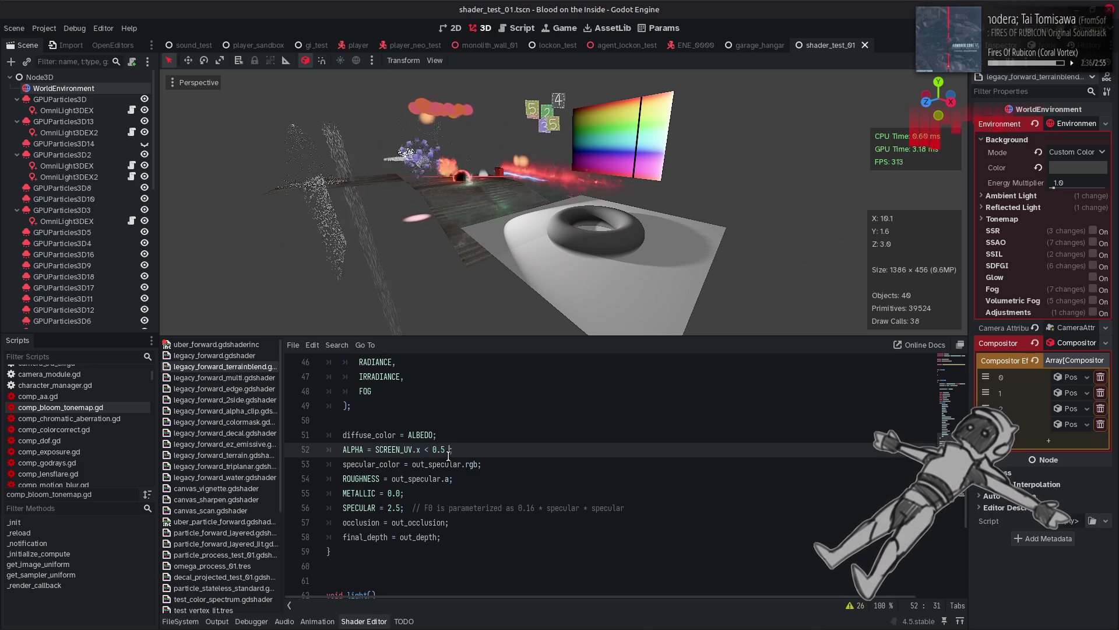
text(0.5 )
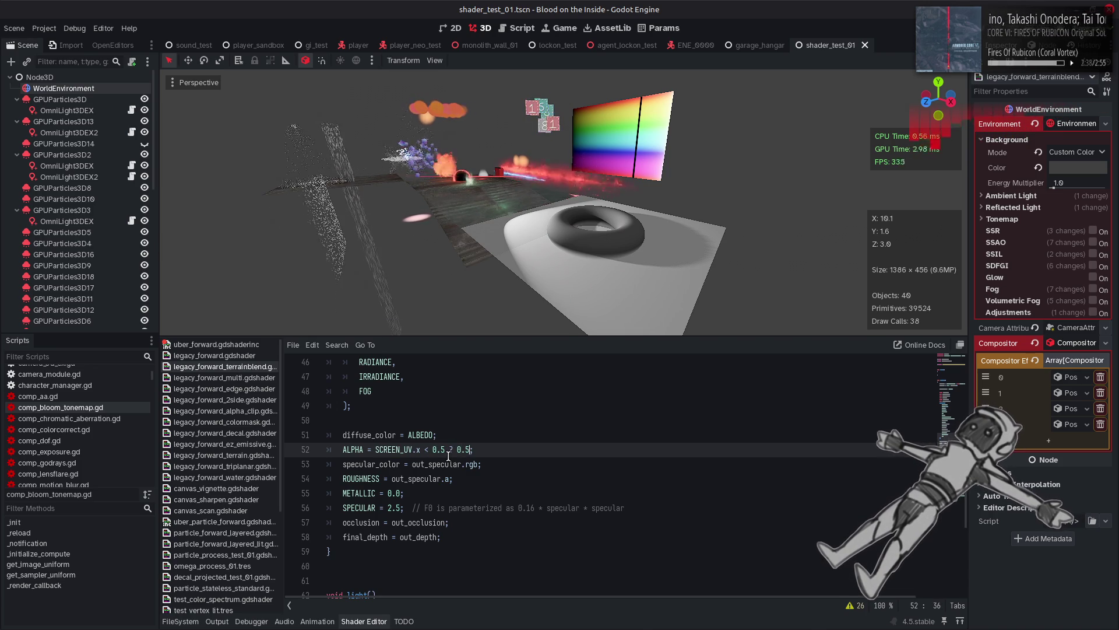
text(: 1.0;)
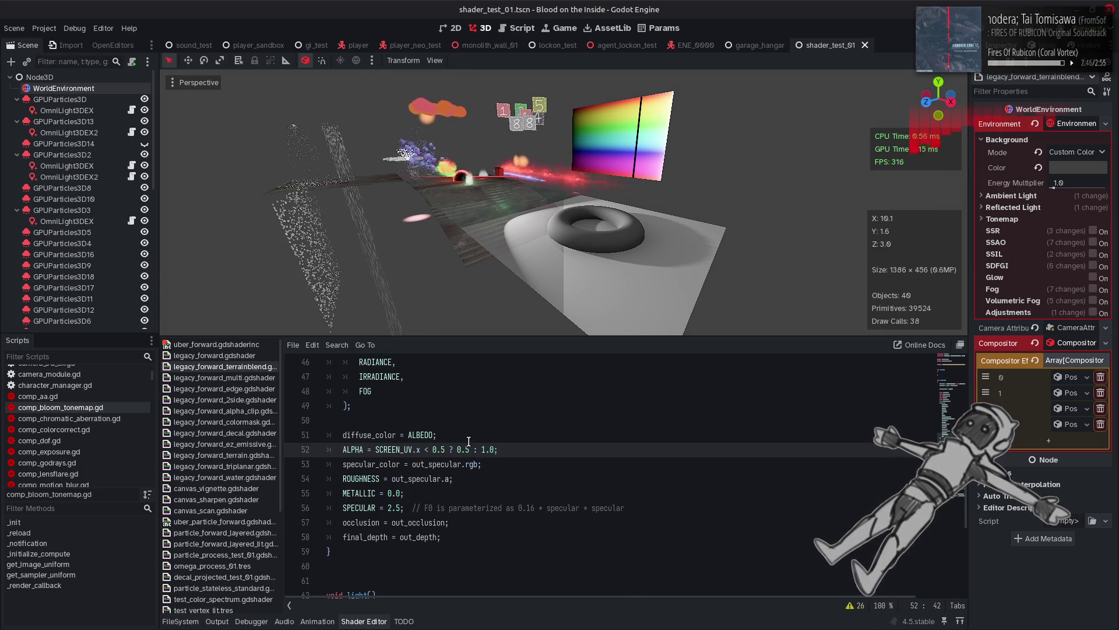
Orbit the 3D view to inspect the split, then undo line 52 back to out_alpha.
drag(648, 287, 554, 274)
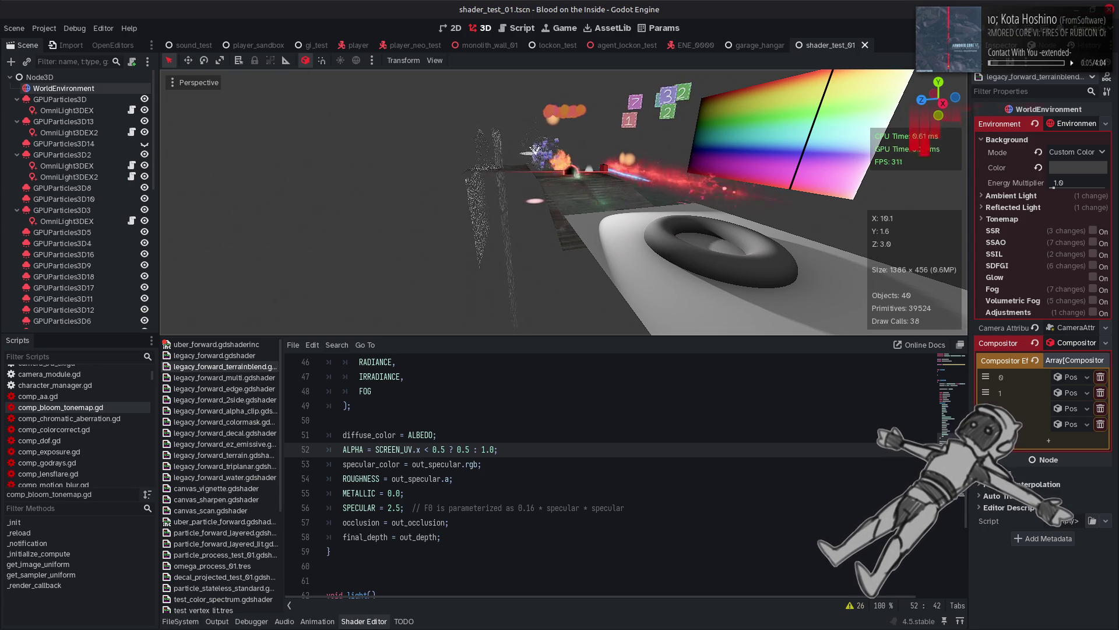
mouse_move(647, 285)
mouse_down()
mouse_move(630, 284)
mouse_move(647, 286)
mouse_up()
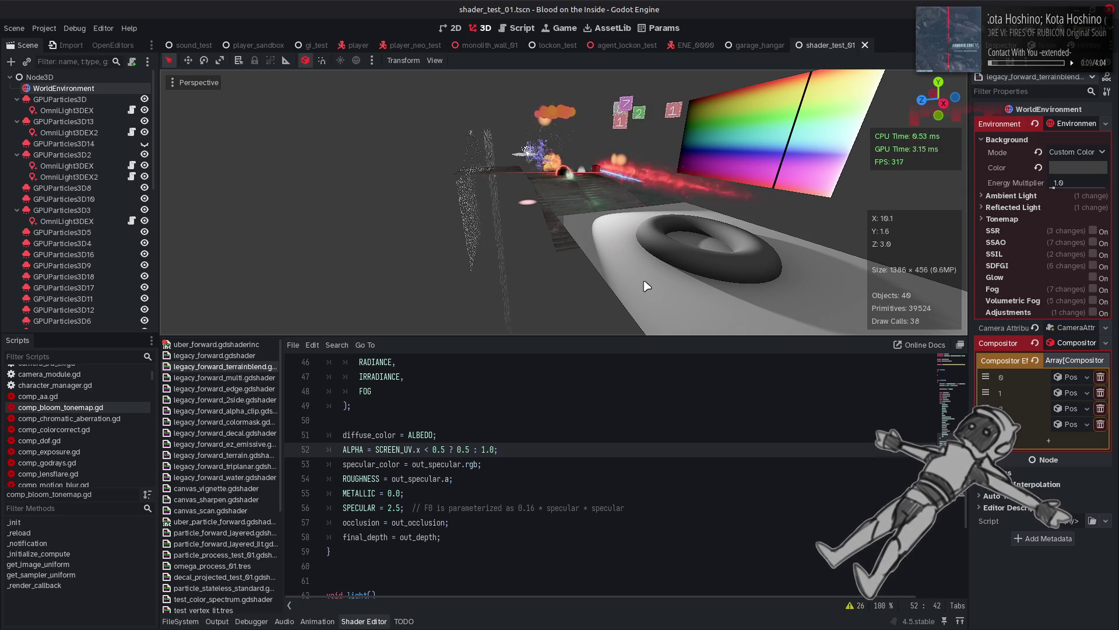
click(519, 449)
key(ctrl+z)
key(ctrl+z)
key(ctrl+z)
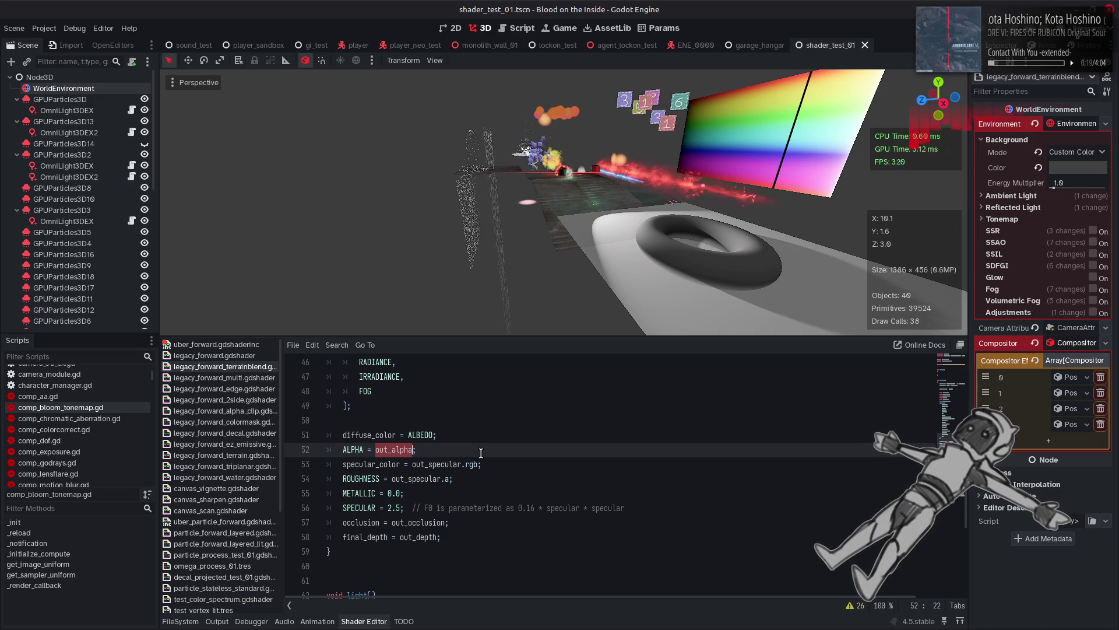
Restore the SCREEN_UV.x split on line 52 and change its 0.5 result to out_alpha.
click(389, 451)
double_click(389, 450)
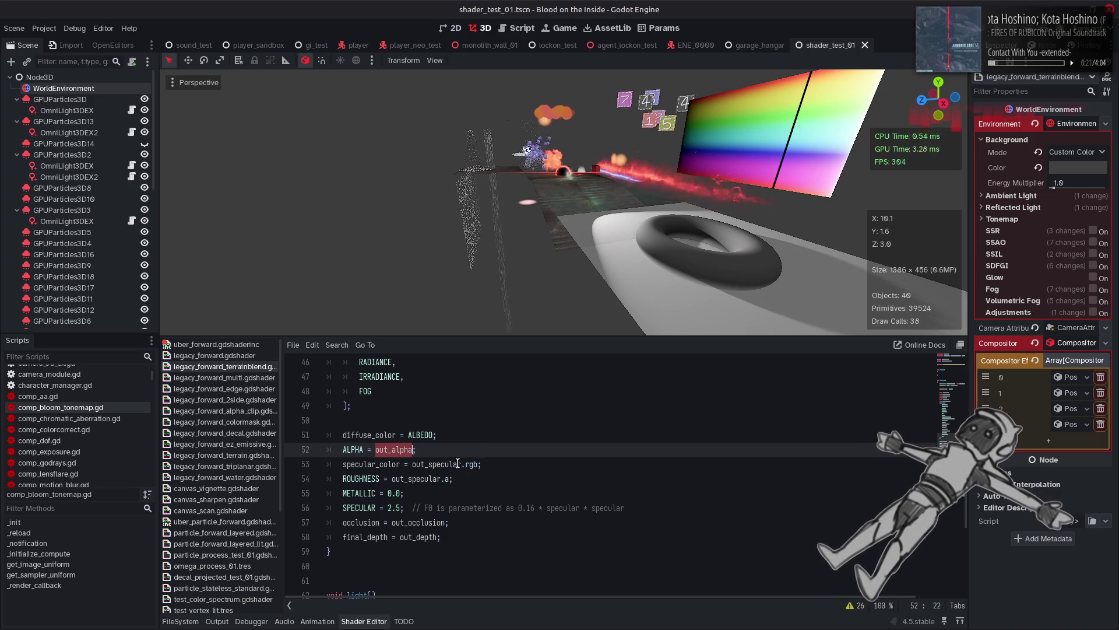
key(BackSpace)
text(SCREEN_UV.x < 0.5 ? 0.5 : 1.0)
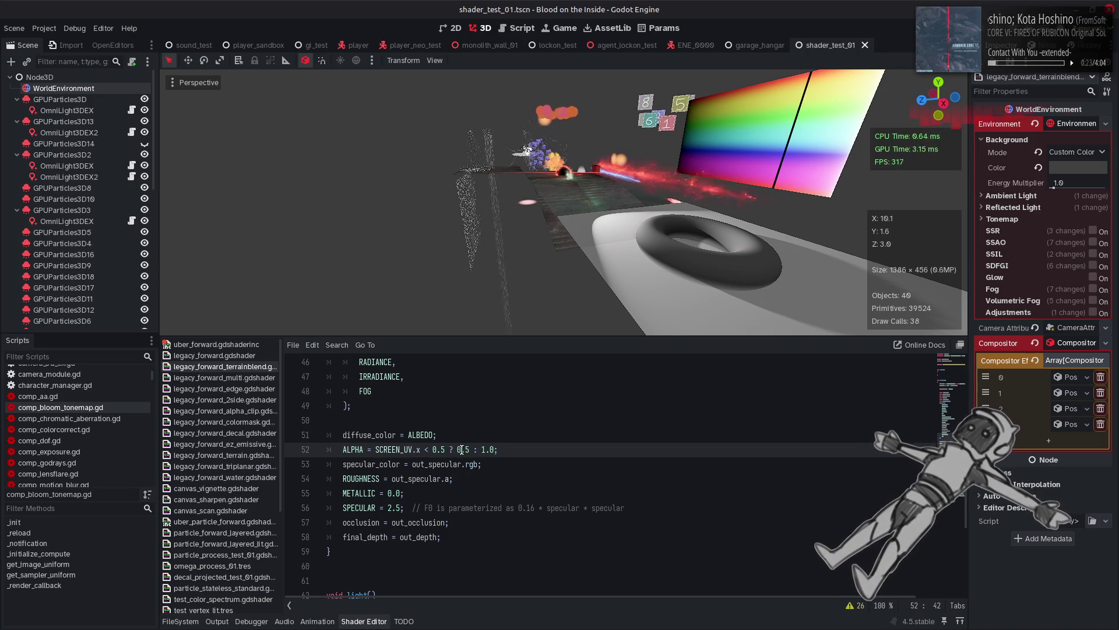
double_click(462, 449)
text(out_alpha)
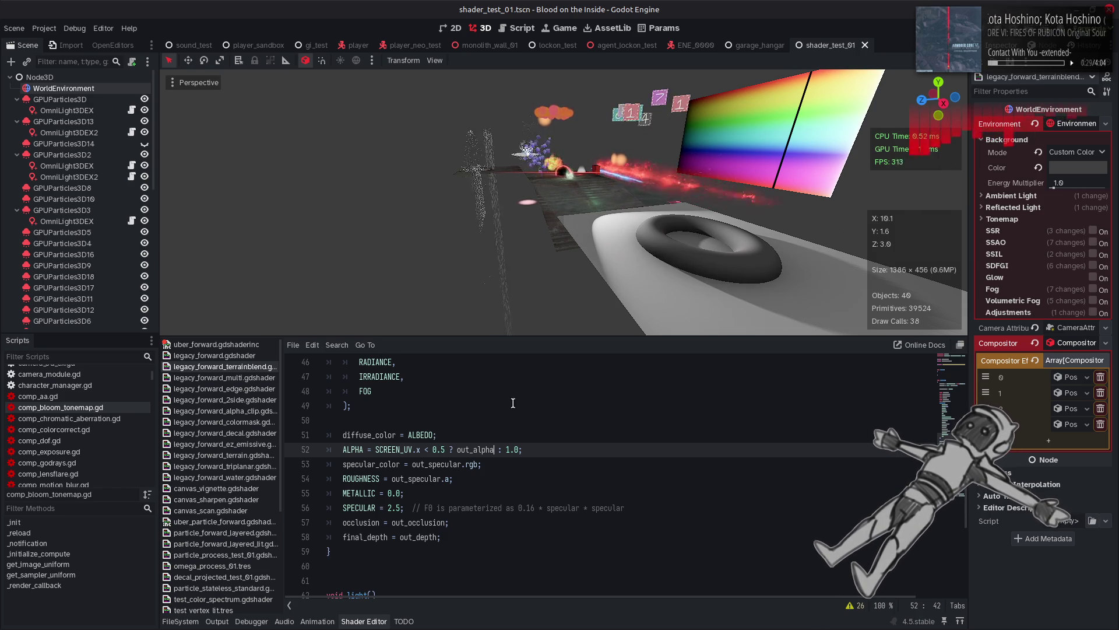
mouse_move(513, 245)
mouse_down()
mouse_move(642, 233)
mouse_move(517, 262)
mouse_up()
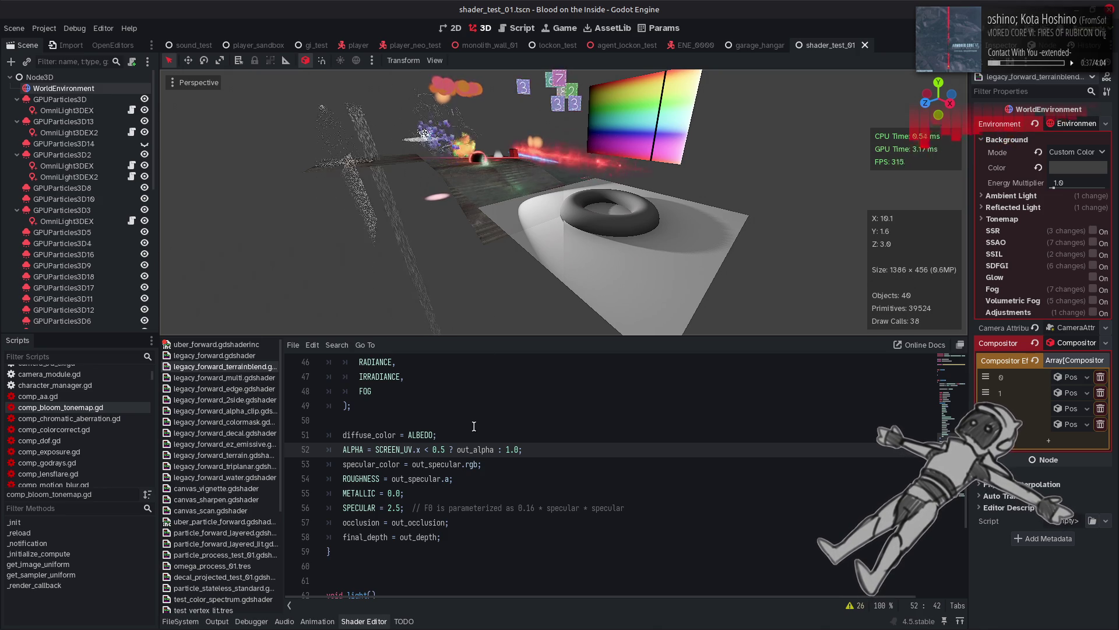
Replace the SCREEN_UV.x condition with out_alpha, giving out_alpha < 0.5 ? out_alpha : 1.0.
double_click(471, 450)
key(ctrl+c)
drag(420, 450, 374, 449)
key(ctrl+v)
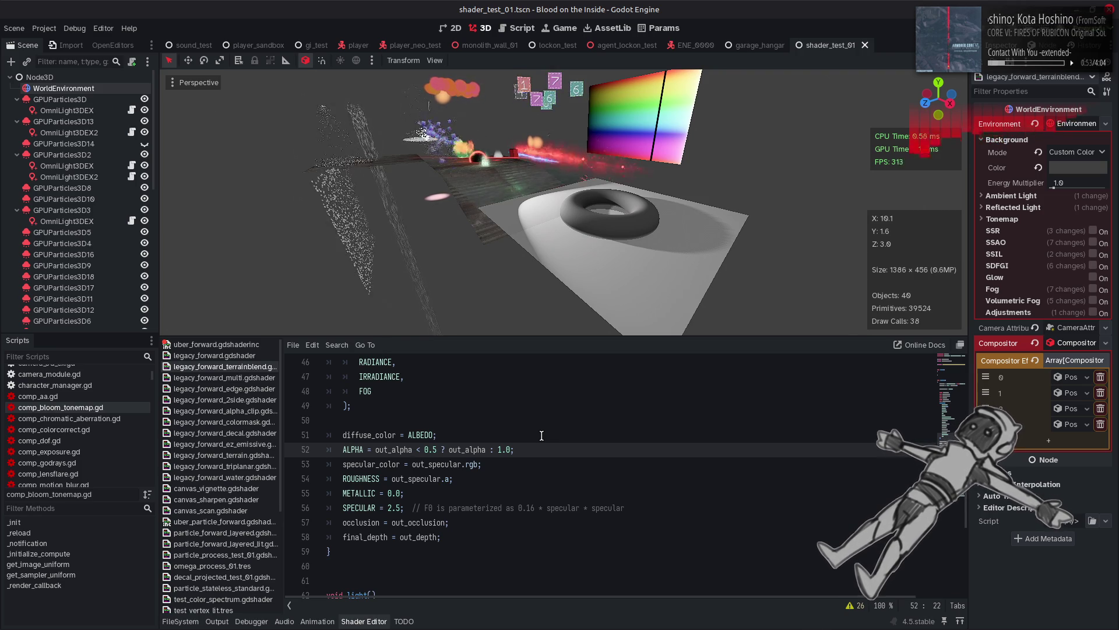
Change line 52's alpha threshold from 0.5 to 0.0: ALPHA = out_alpha < 0.0 ? out_alpha : 1.0.
click(435, 450)
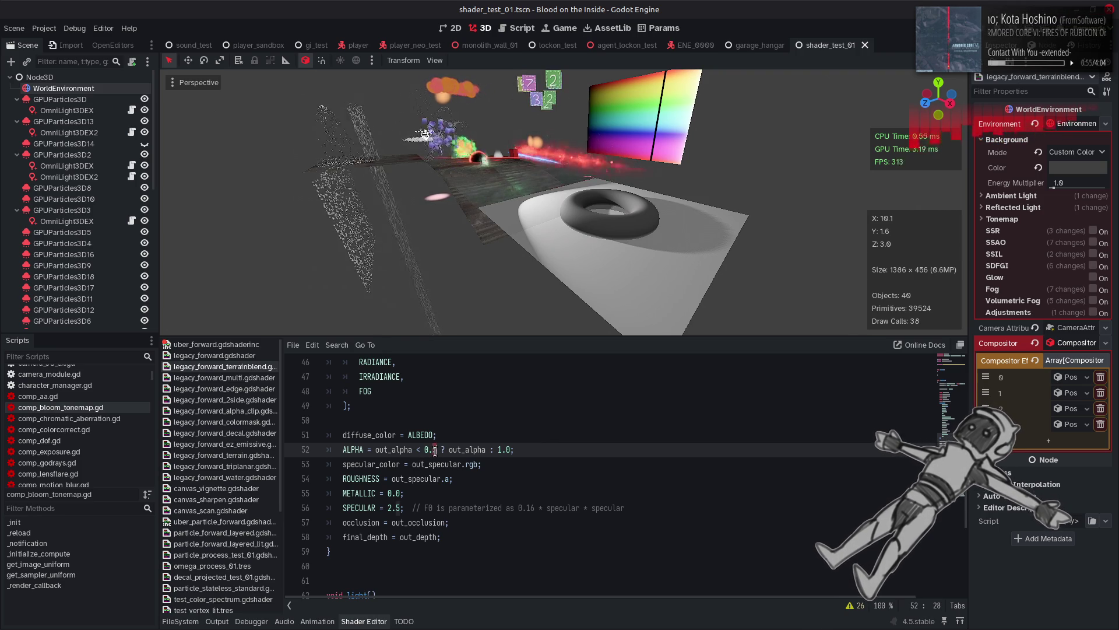
key(BackSpace)
text(1)
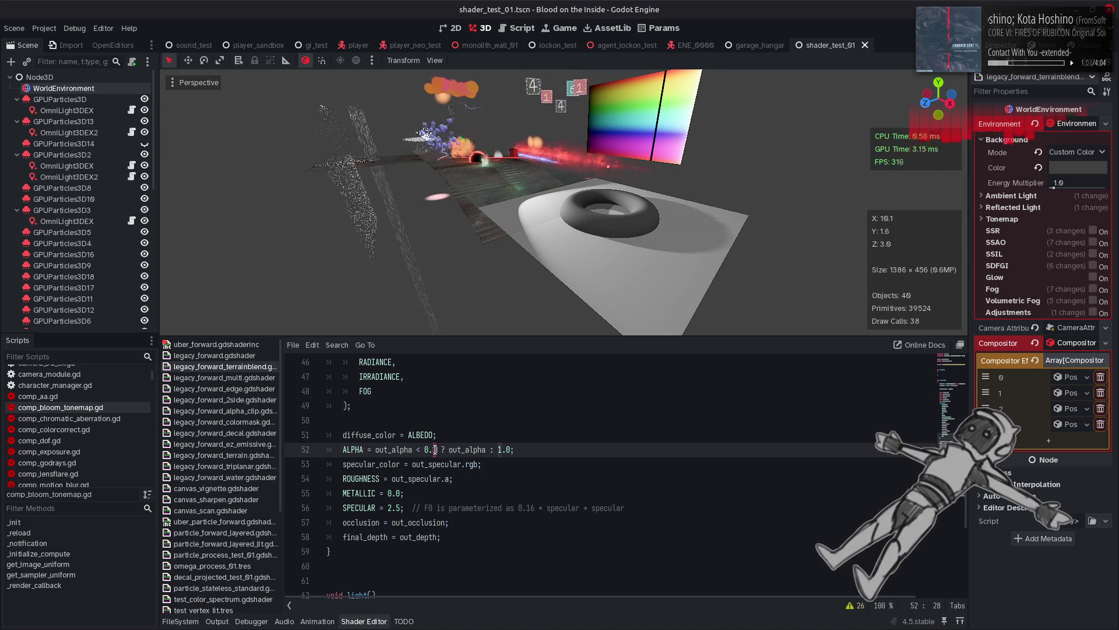
key(BackSpace)
text(0)
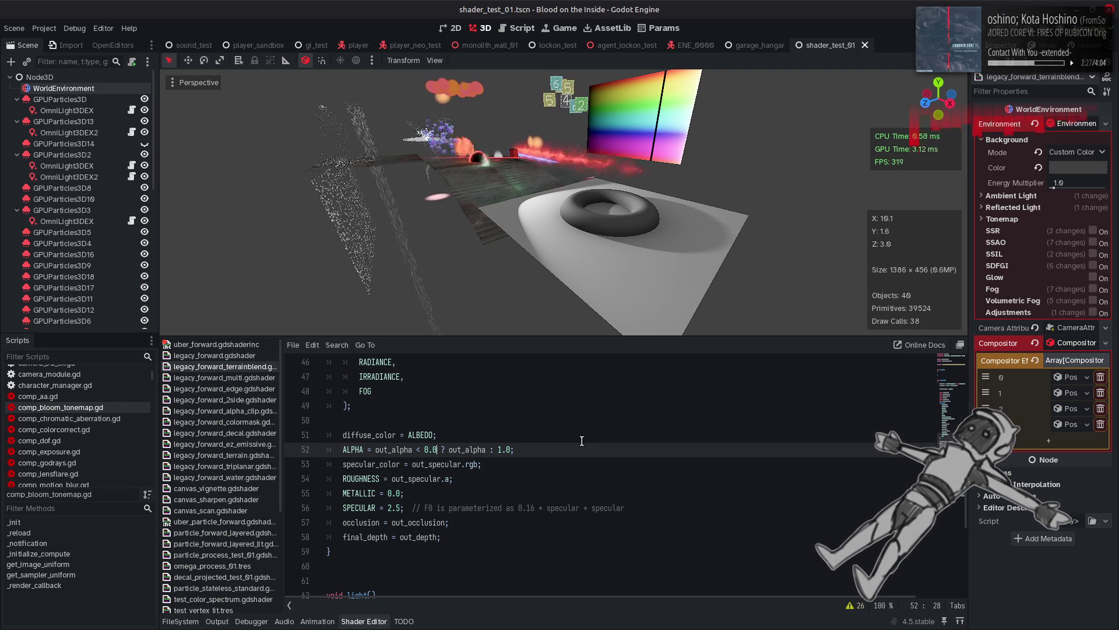
Revert line 52 to ALPHA = out_alpha, save, and switch to uber_forward.gdshaderinc.
key(BackSpace)
key(BackSpace)
key(BackSpace)
key(Delete)
key(Delete)
key(Delete)
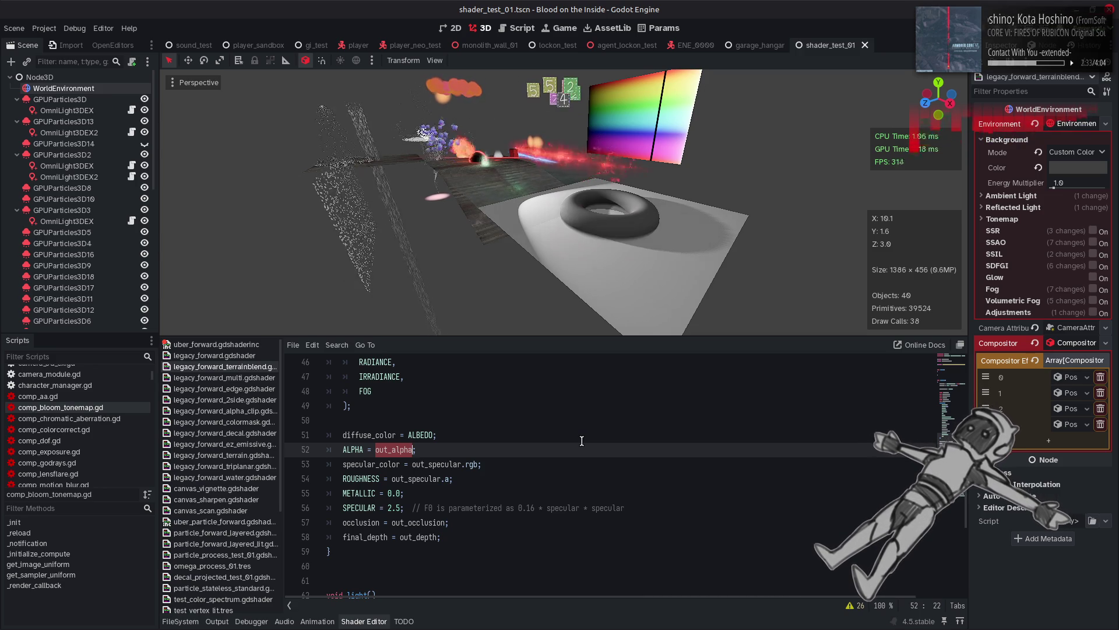
click(446, 464)
key(ctrl+s)
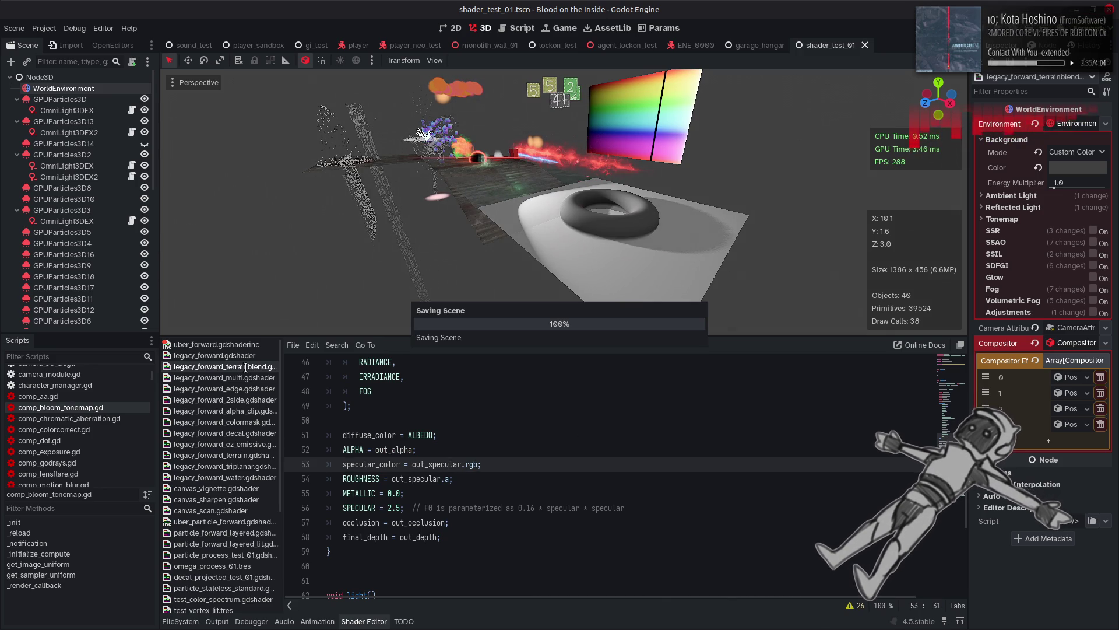
click(243, 345)
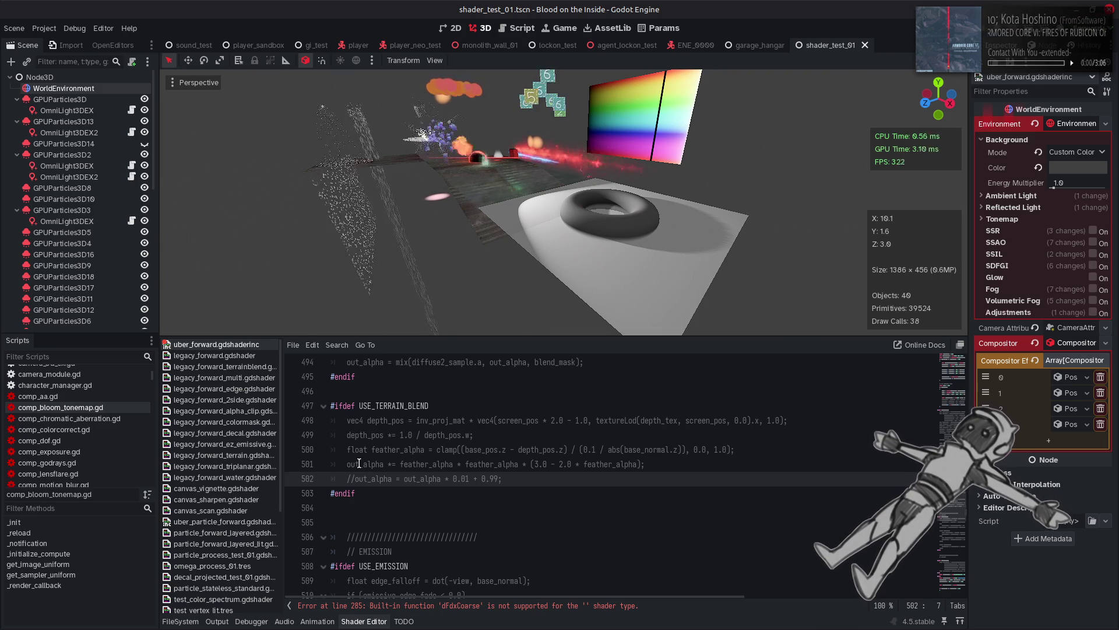
Delete the commented-out out_alpha line 502 from the include and save.
drag(502, 478, 330, 478)
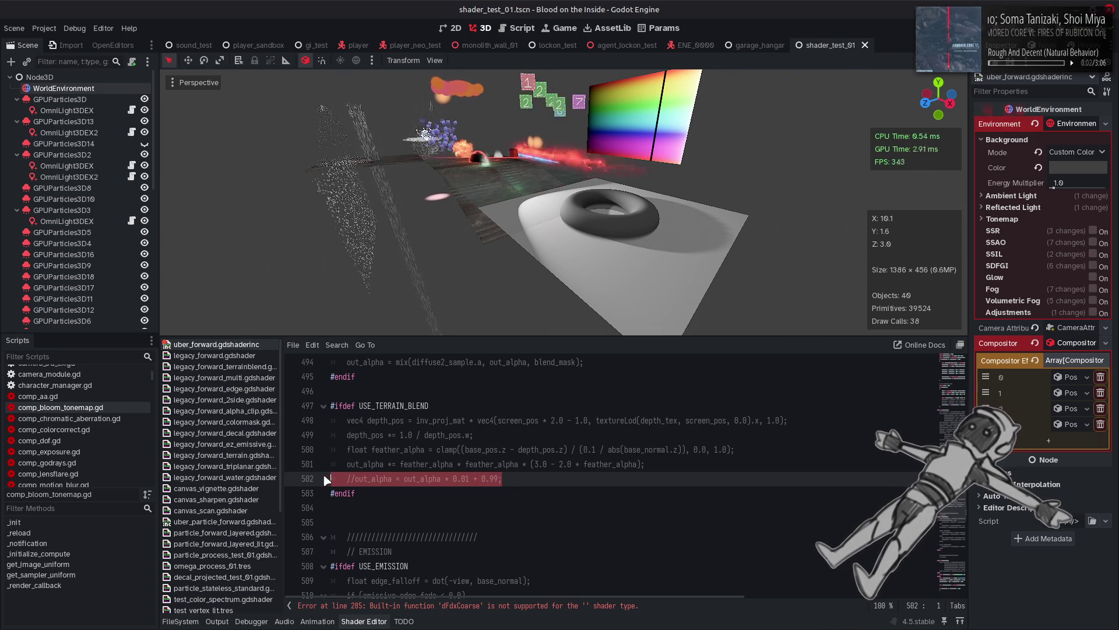
key(BackSpace)
key(BackSpace)
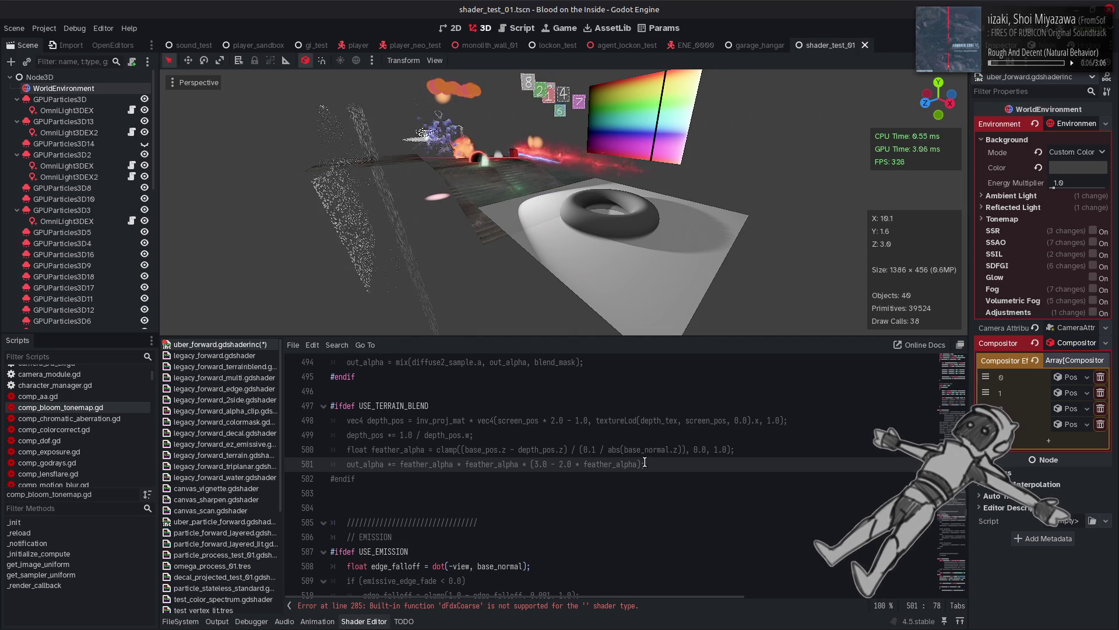
key(ctrl+s)
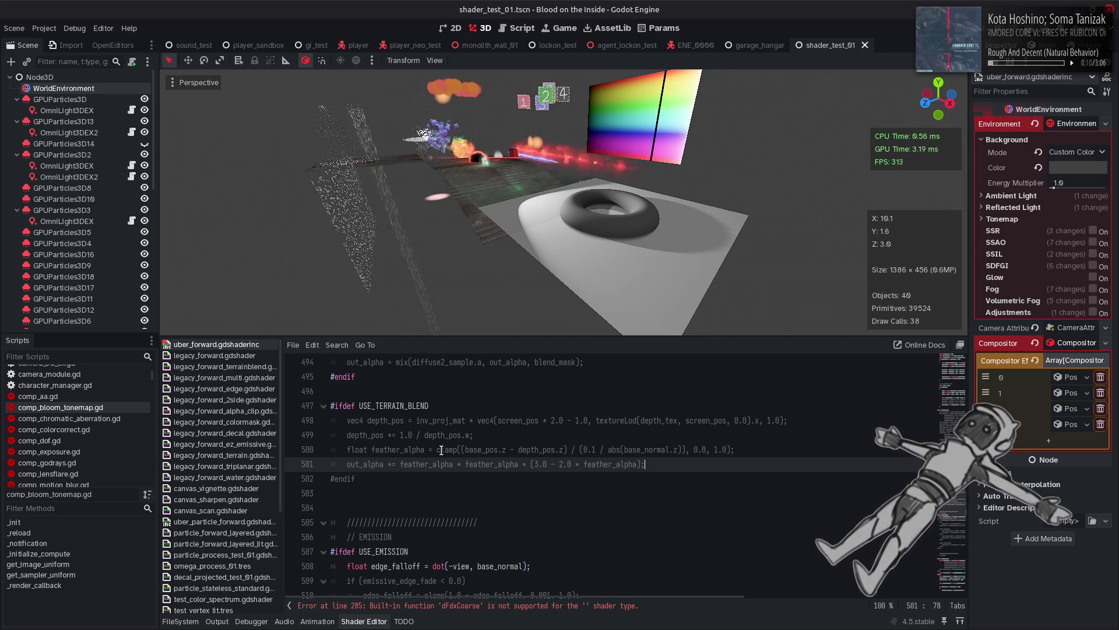
Add a line after 501: out_alpha = base_pos.z > depth_pos.z ? 0.5 : 1.0;.
double_click(370, 464)
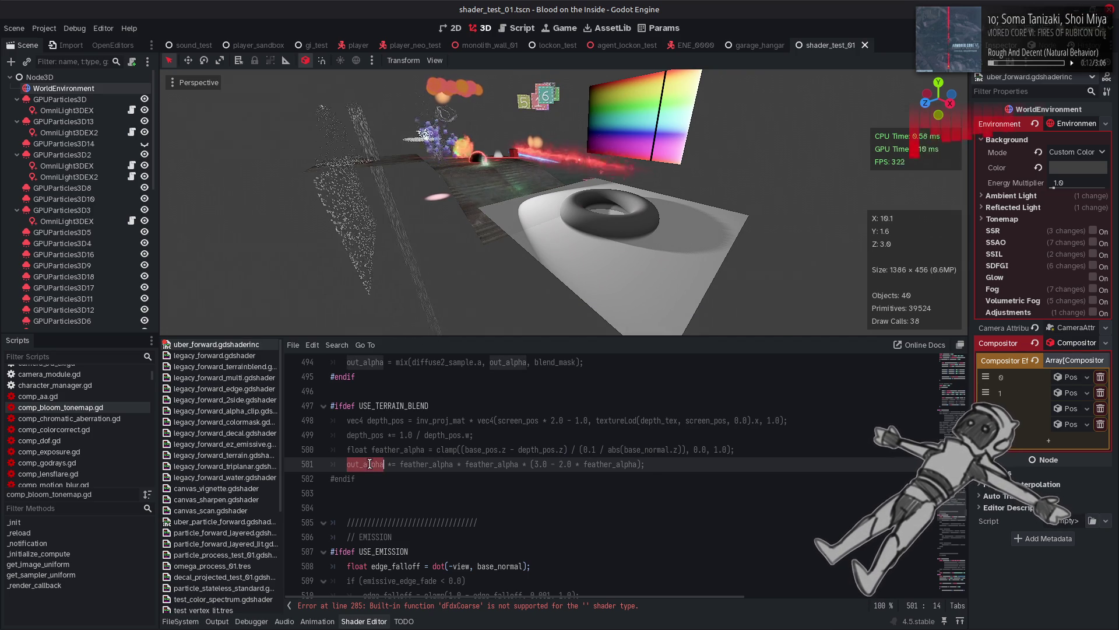
click(662, 466)
key(Return)
text(out_alpha =)
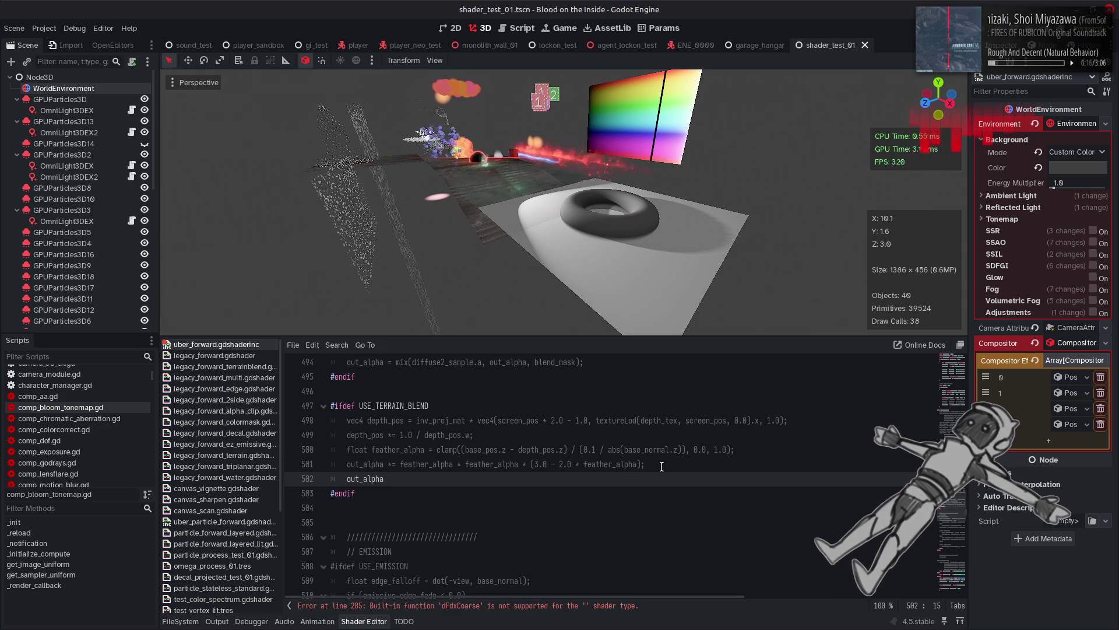
text( bas)
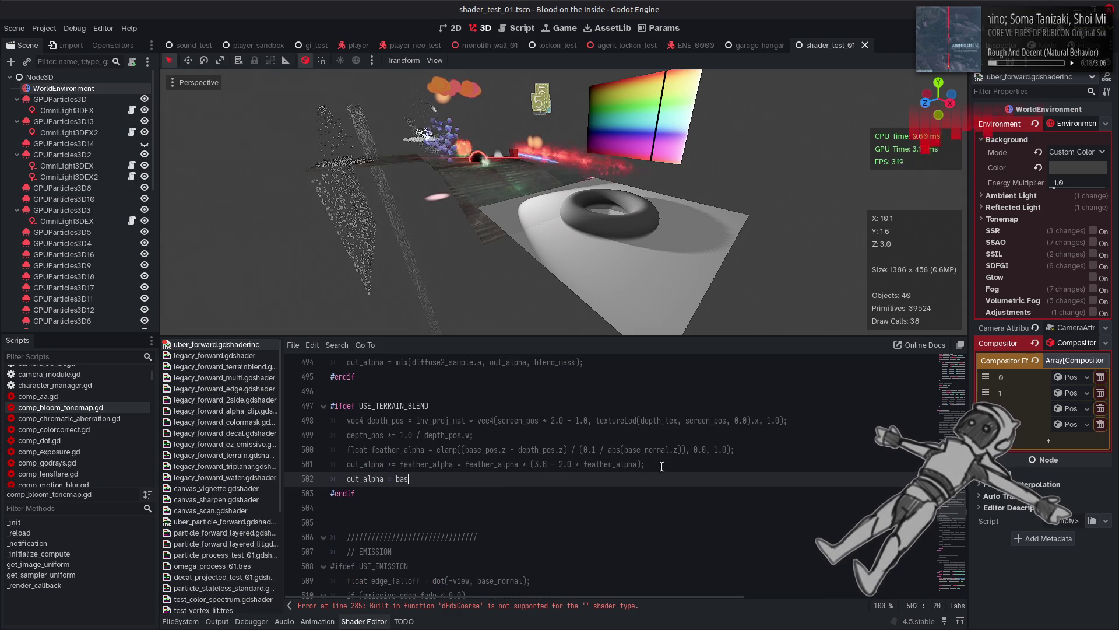
text(e_pos.z )
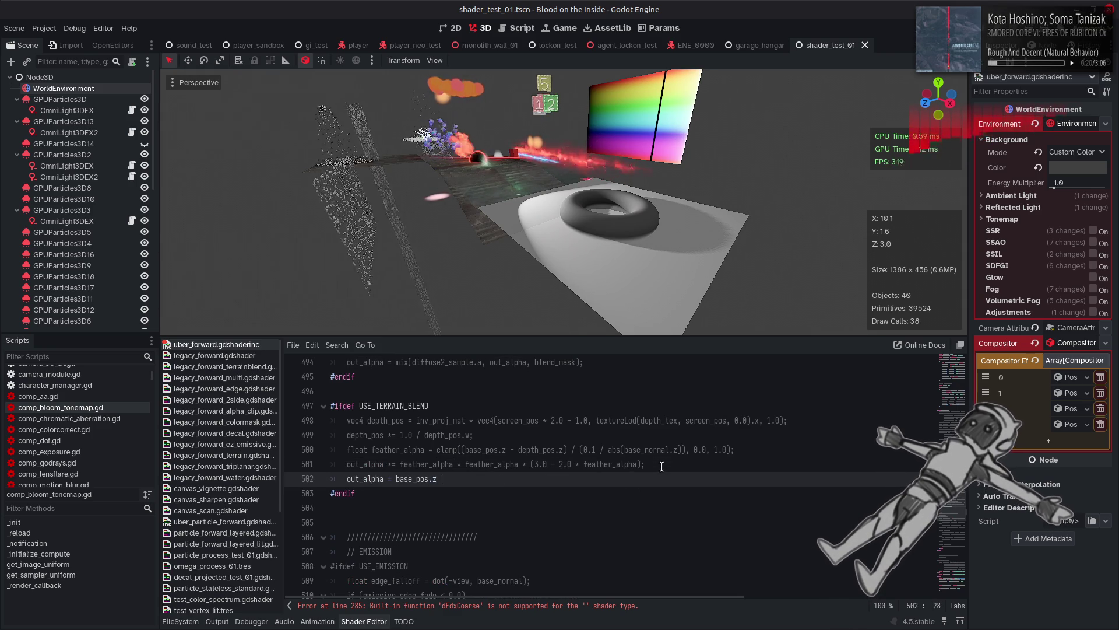
text(> dept)
text(h_pos.z )
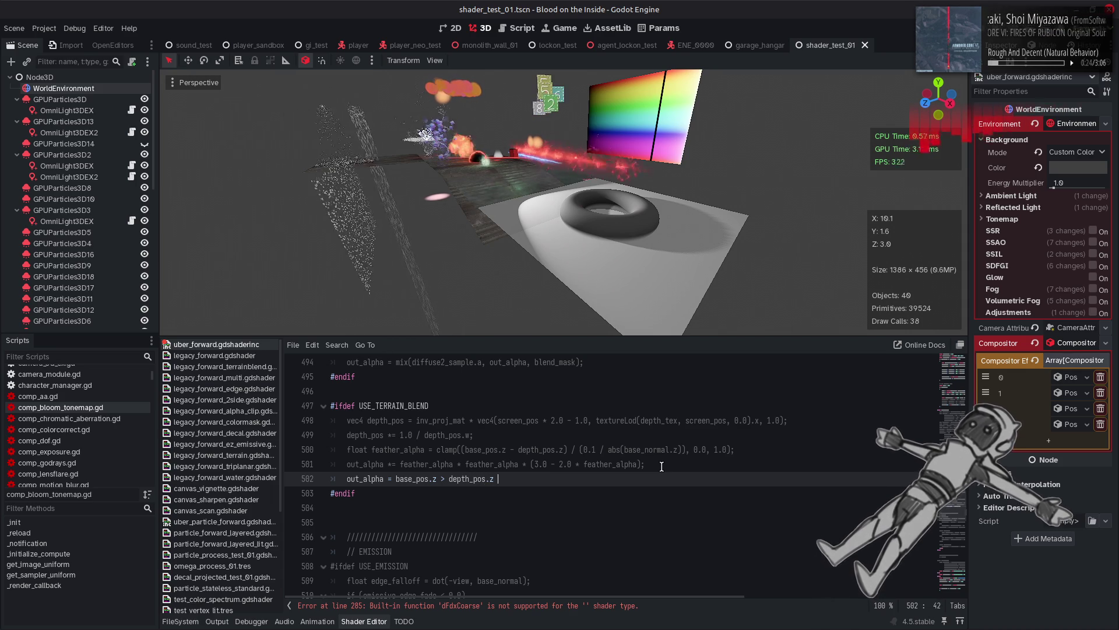
text(? 0.0 )
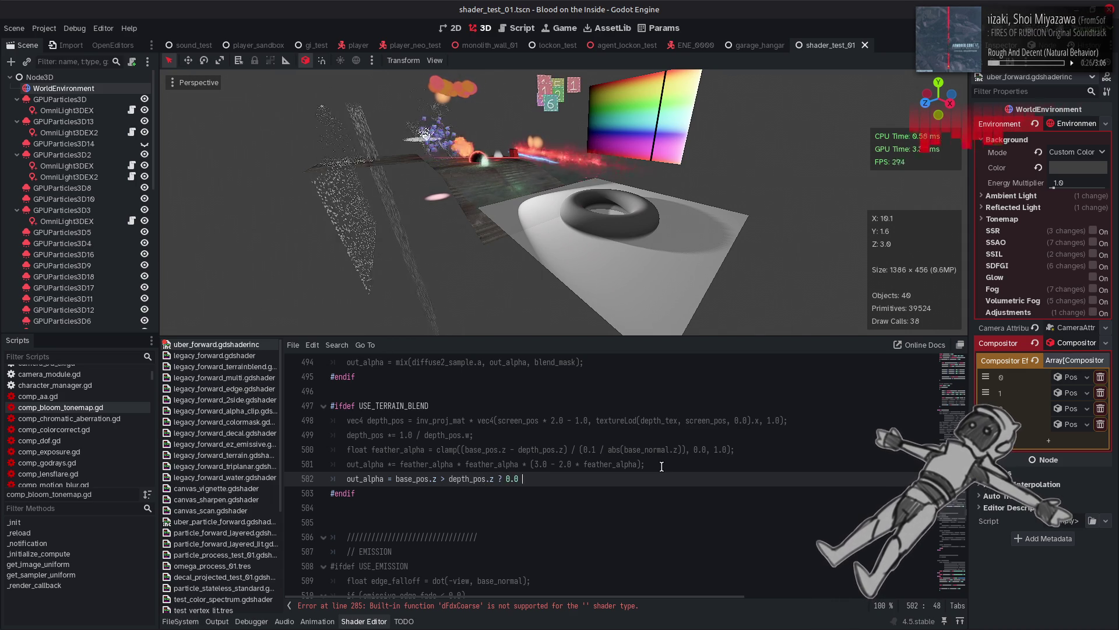
text(:)
key(BackSpace)
text(5)
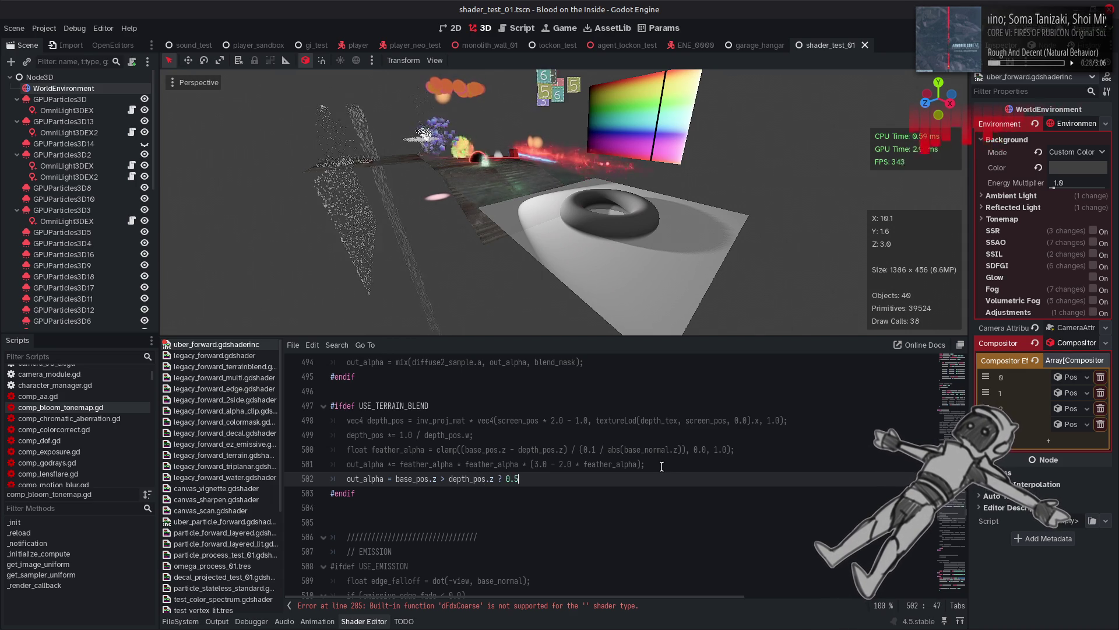
text( : 1.0;)
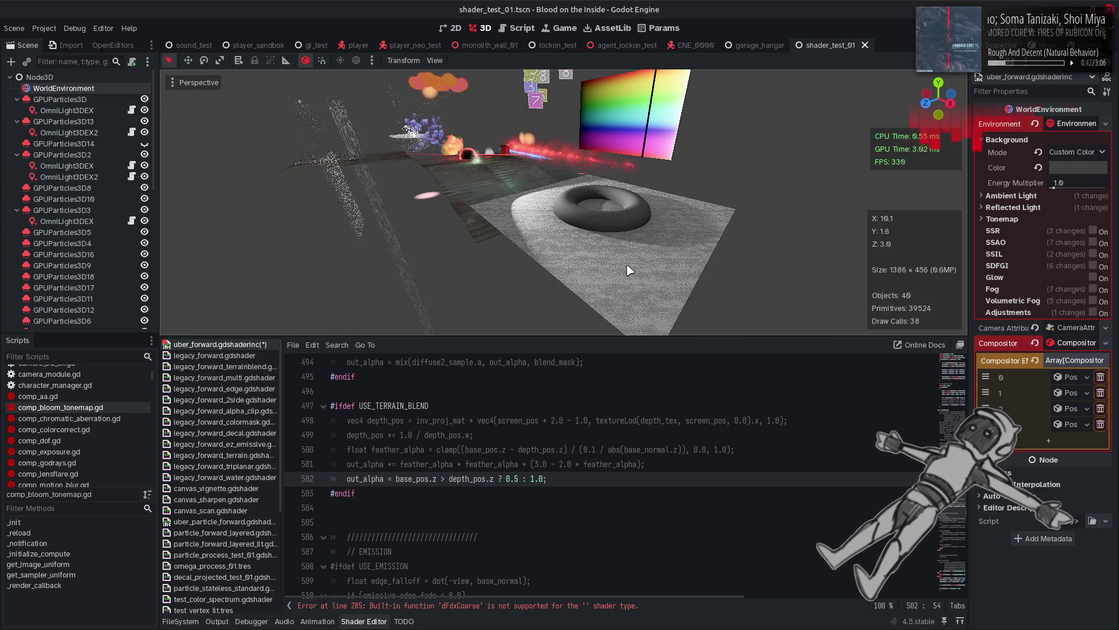
Change line 502's comparison operator to >= so it reads base_pos.z >= depth_pos.z.
click(448, 477)
key(BackSpace)
text(<)
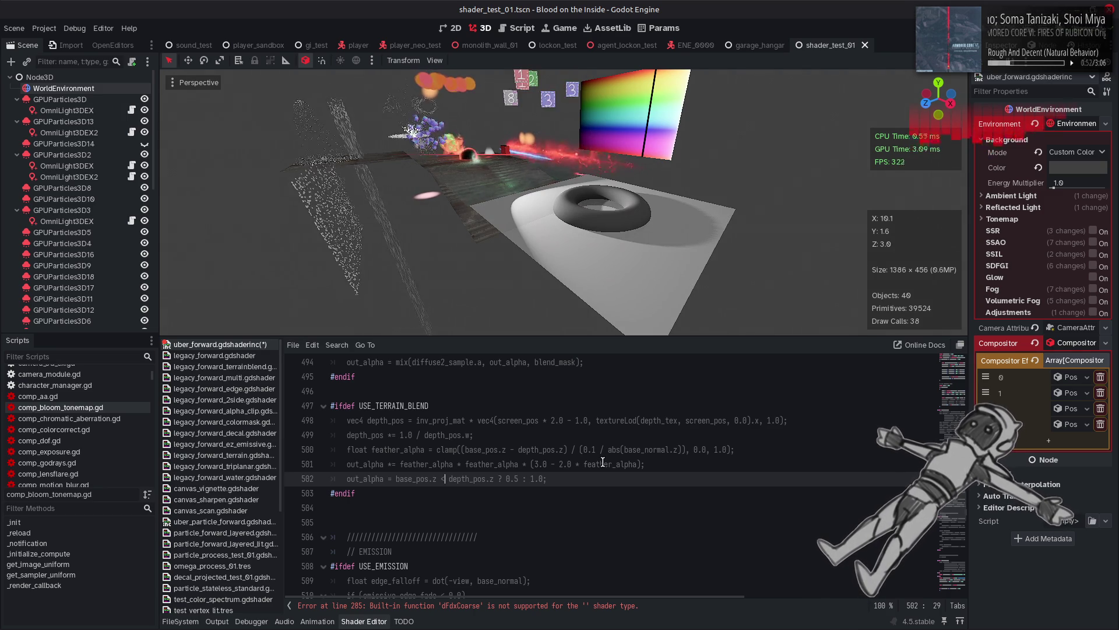
key(BackSpace)
text(>)
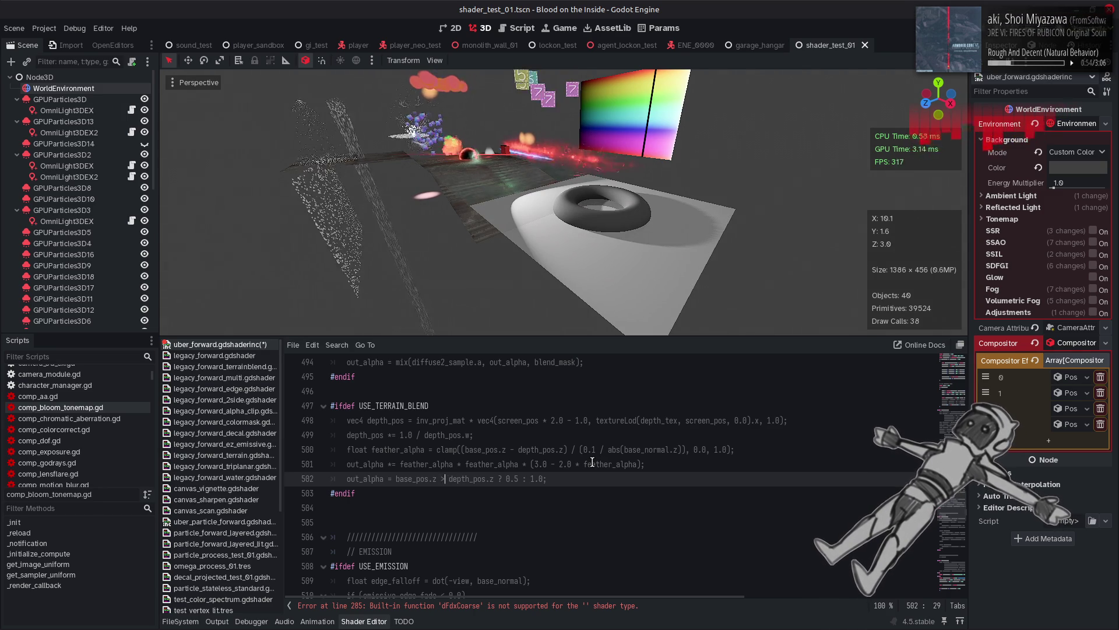
text(=)
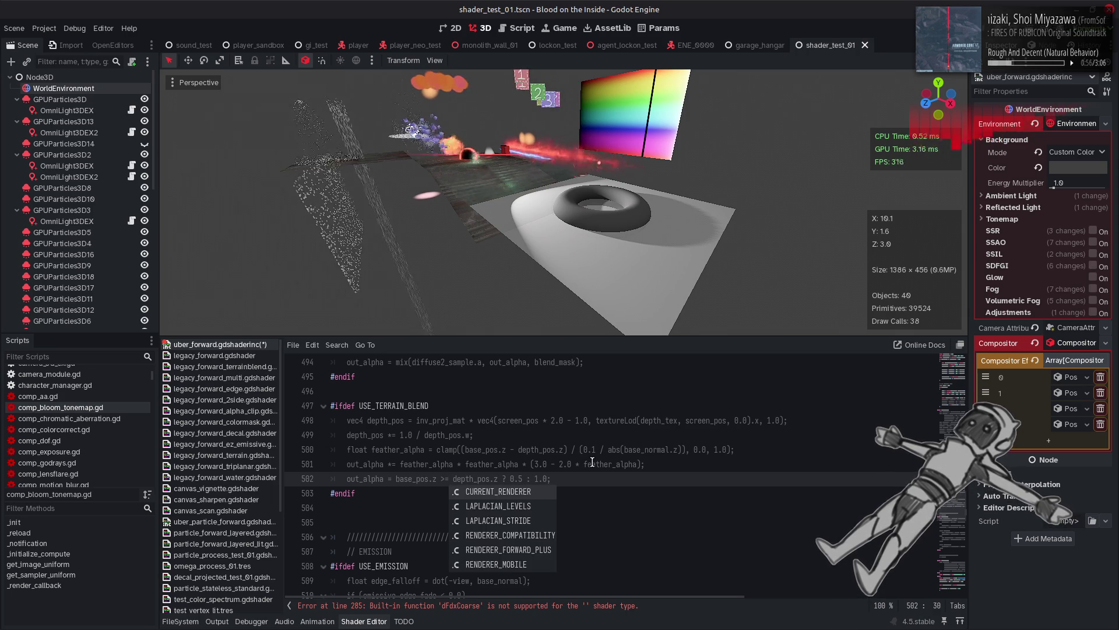
click(592, 464)
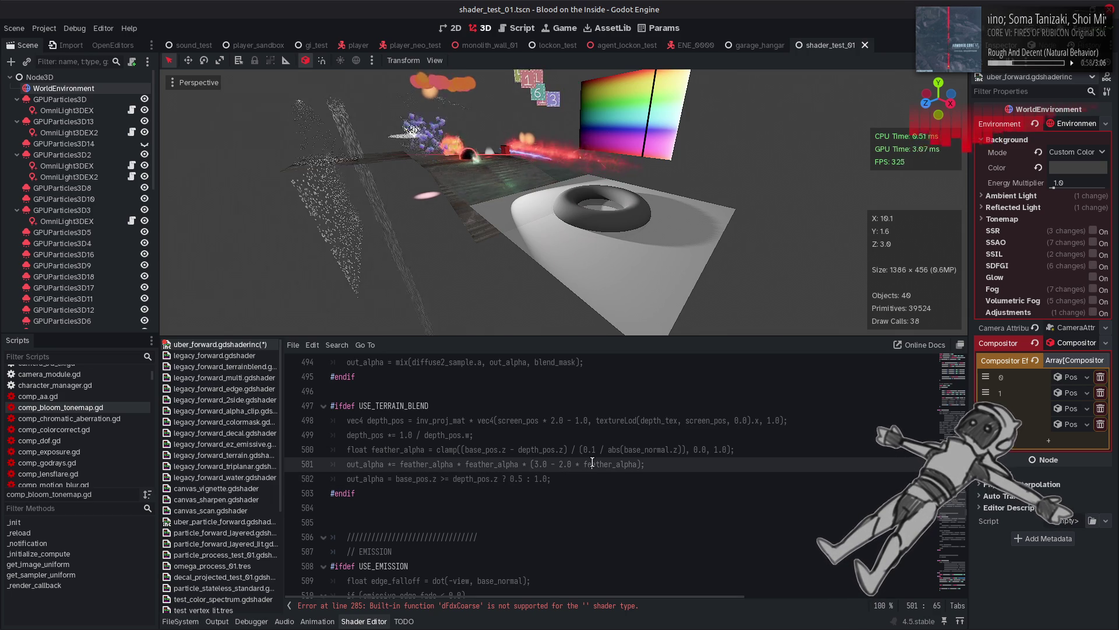